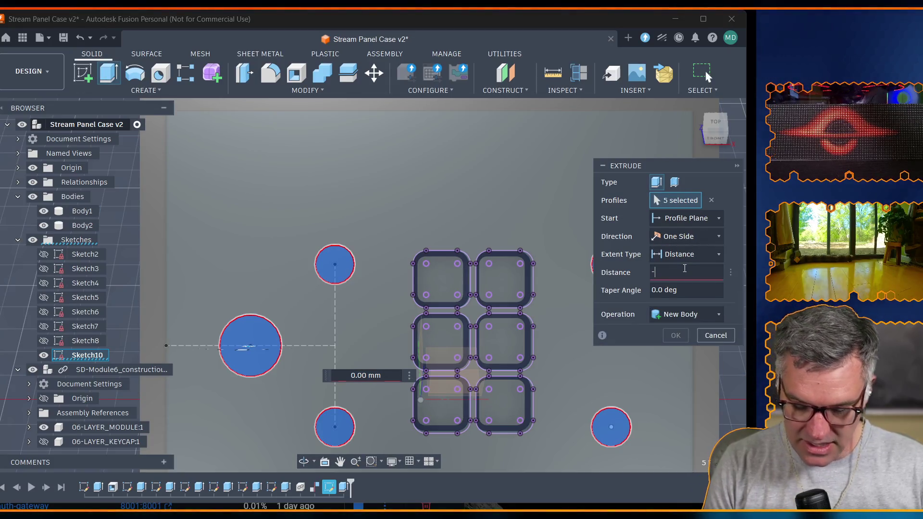
pyautogui.write('case')
# Cut the five circle profiles by case_wall_thickness, then hide Body2 to reveal the interior.
pyautogui.press('Return')
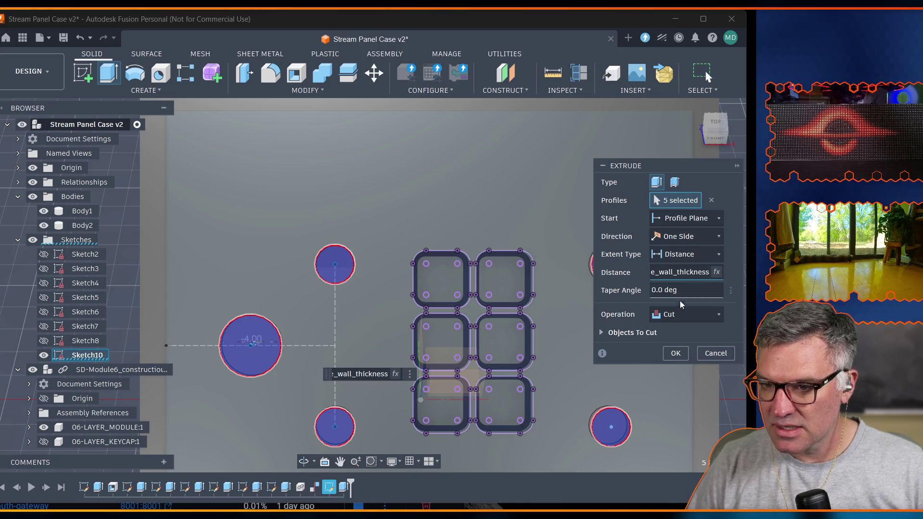
pyautogui.click(676, 354)
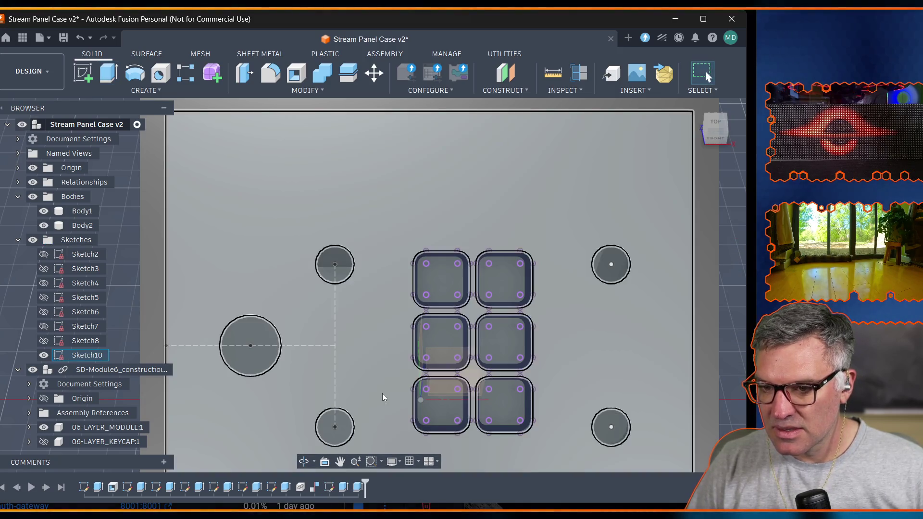
pyautogui.scroll(2, 362, 371)
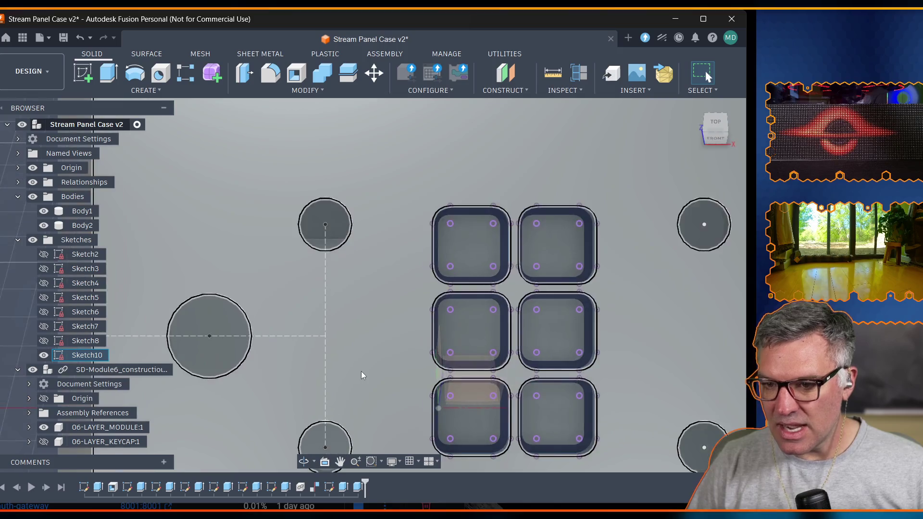
pyautogui.scroll(-4, 362, 372)
pyautogui.scroll(-1, 367, 372)
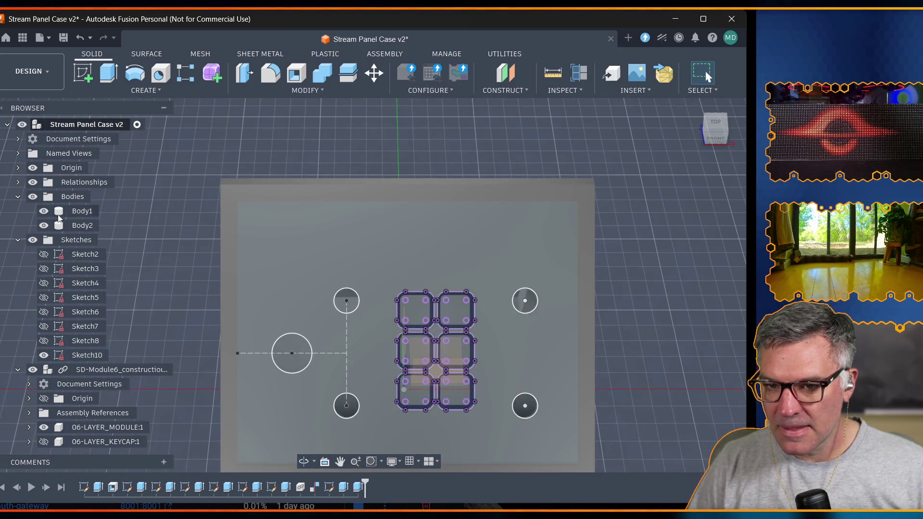
pyautogui.click(44, 225)
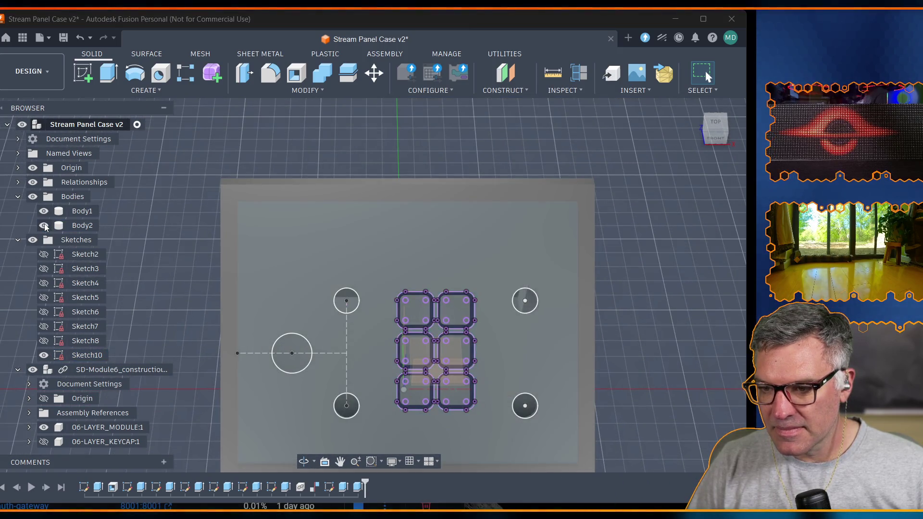
pyautogui.click(43, 225)
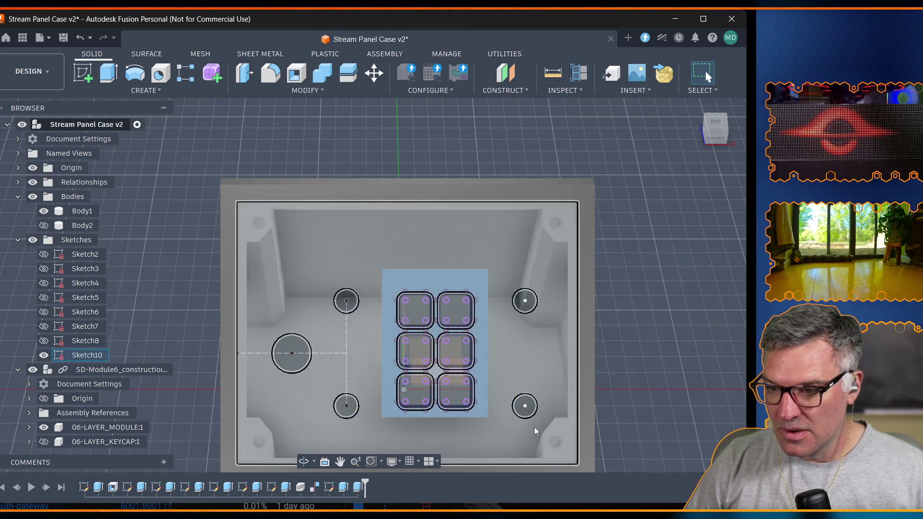
pyautogui.scroll(2, 534, 427)
pyautogui.scroll(2, 539, 423)
pyautogui.scroll(3, 539, 420)
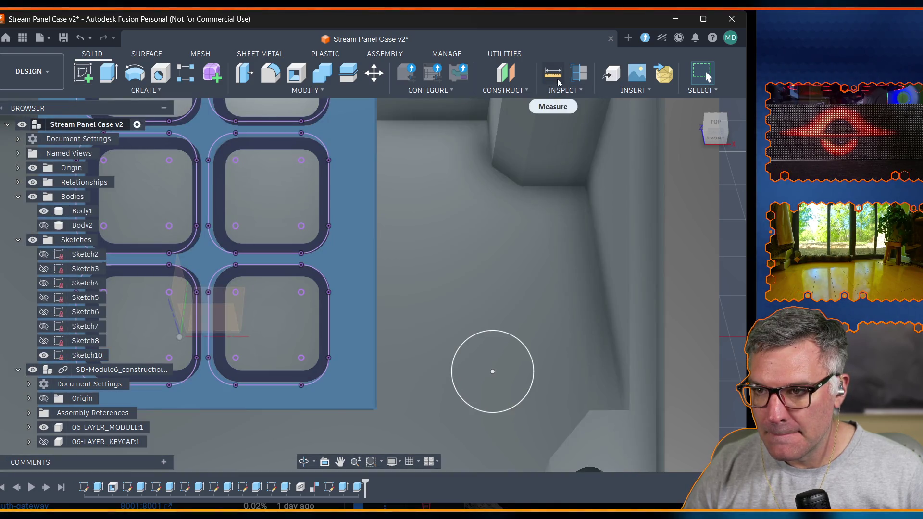
pyautogui.click(553, 72)
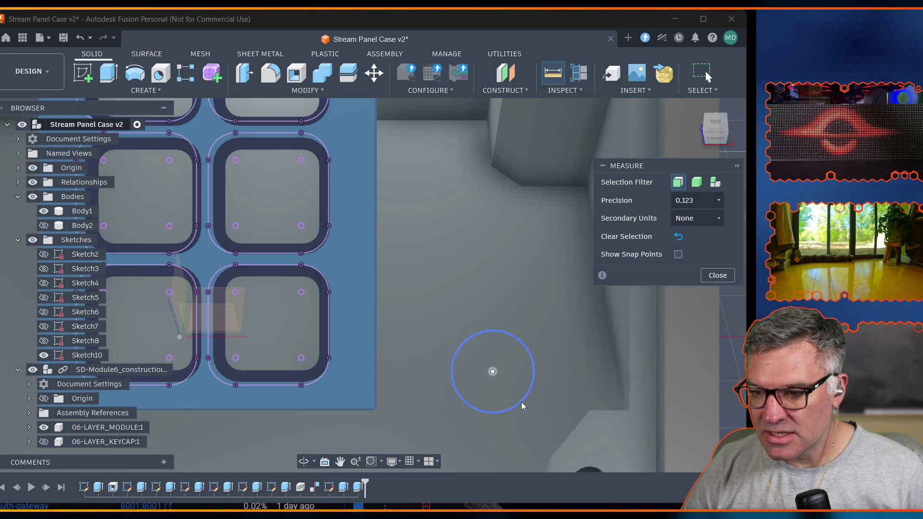
pyautogui.click(520, 405)
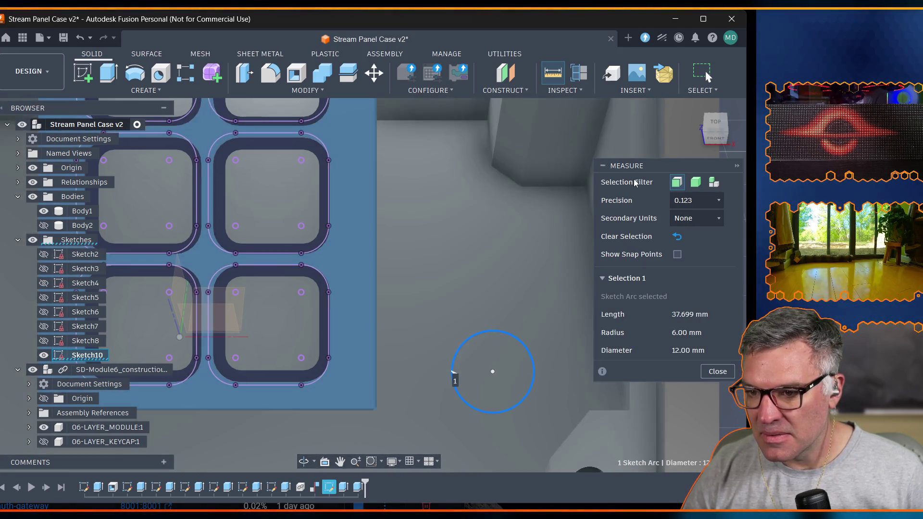
pyautogui.press('Escape')
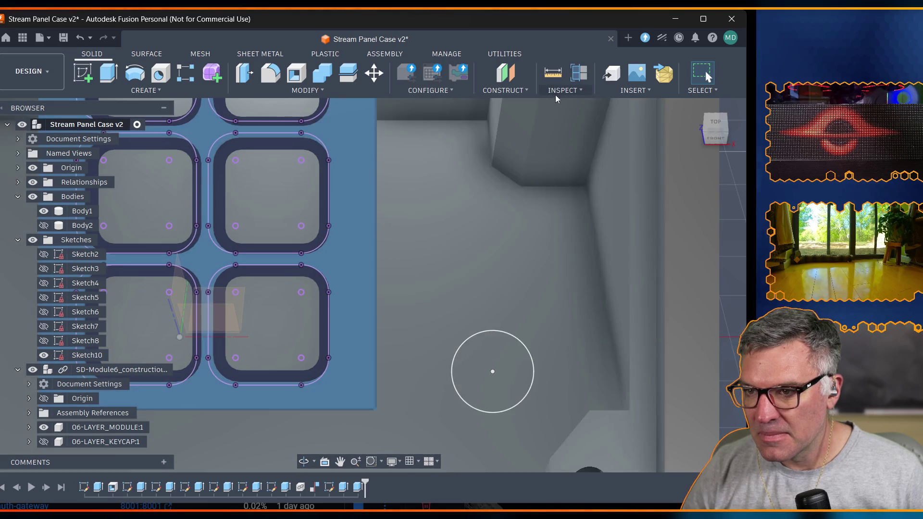
pyautogui.click(557, 91)
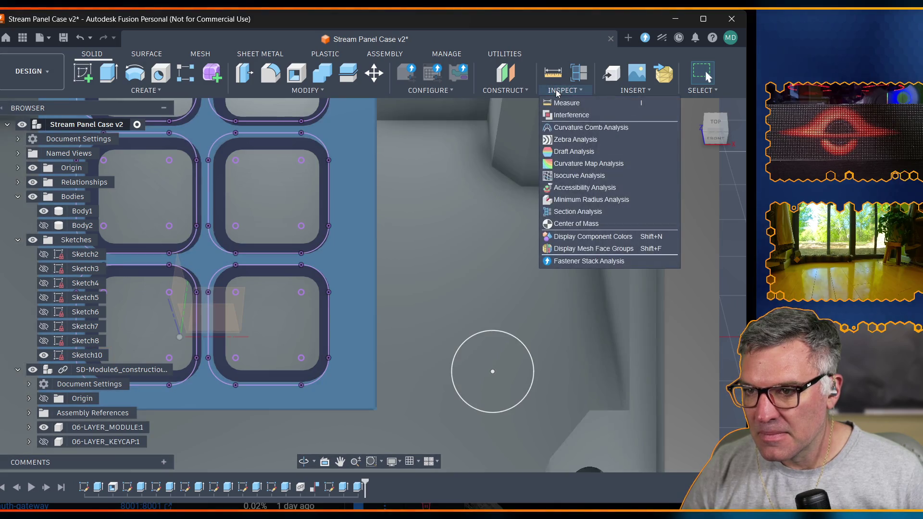
pyautogui.click(563, 105)
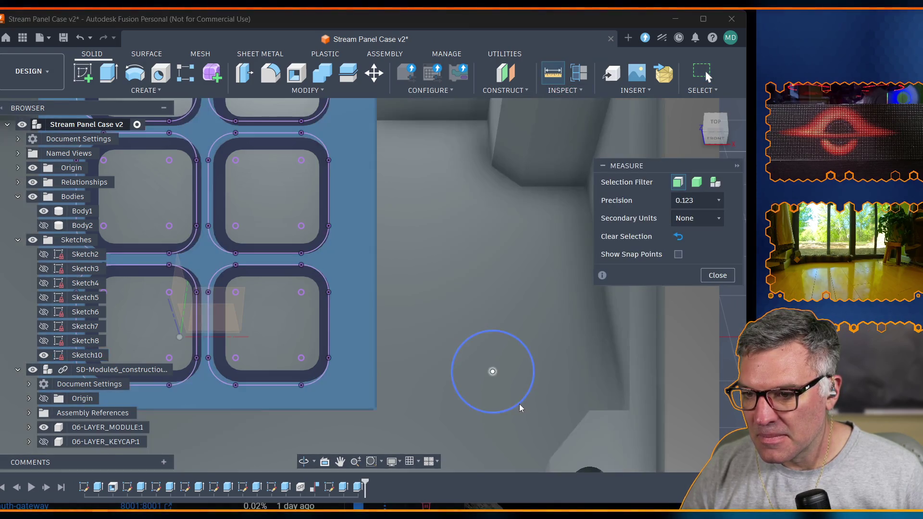
pyautogui.click(519, 403)
pyautogui.press('Escape')
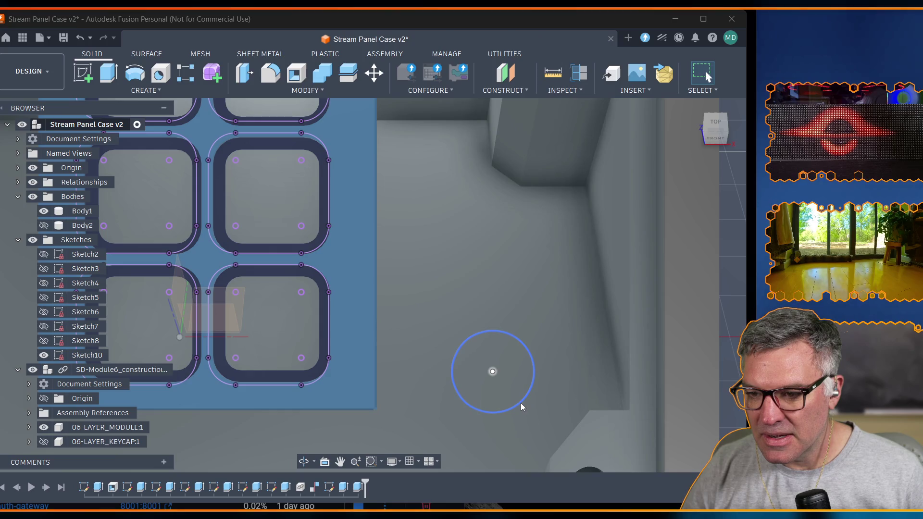
pyautogui.click(520, 406)
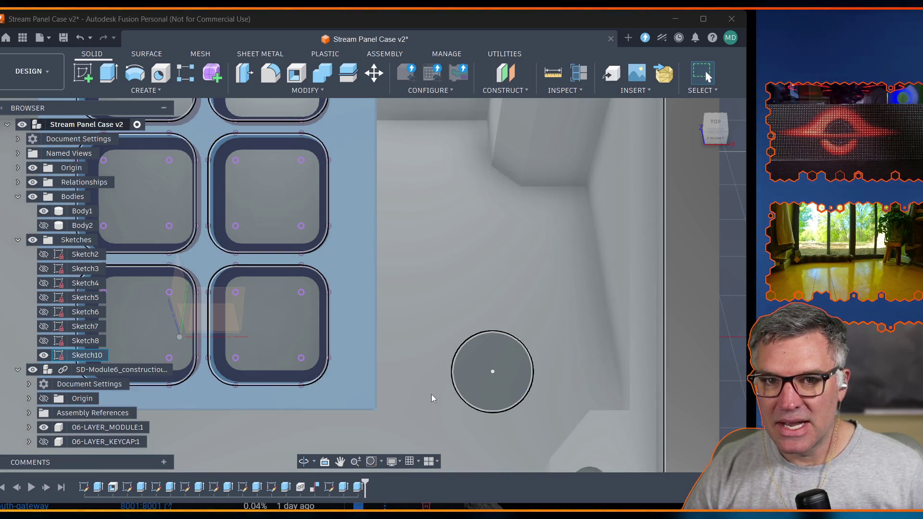
pyautogui.press('Escape')
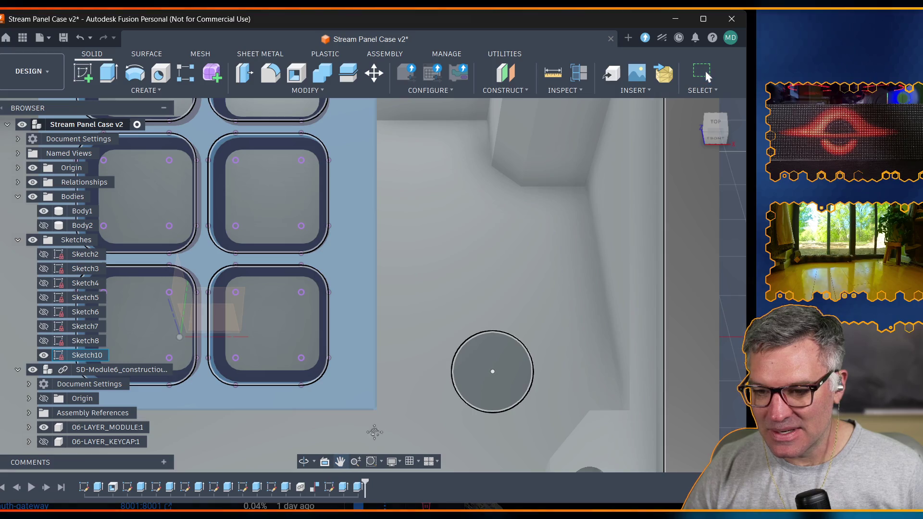
pyautogui.moveTo(375, 432)
pyautogui.mouseDown(button='middle')
pyautogui.moveTo(188, 315)
pyautogui.moveTo(177, 326)
pyautogui.mouseUp(button='middle')
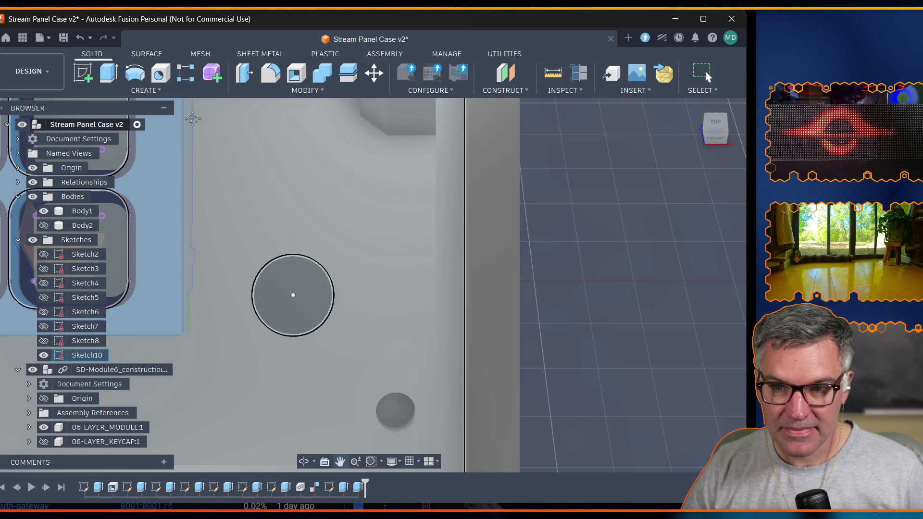
pyautogui.click(553, 72)
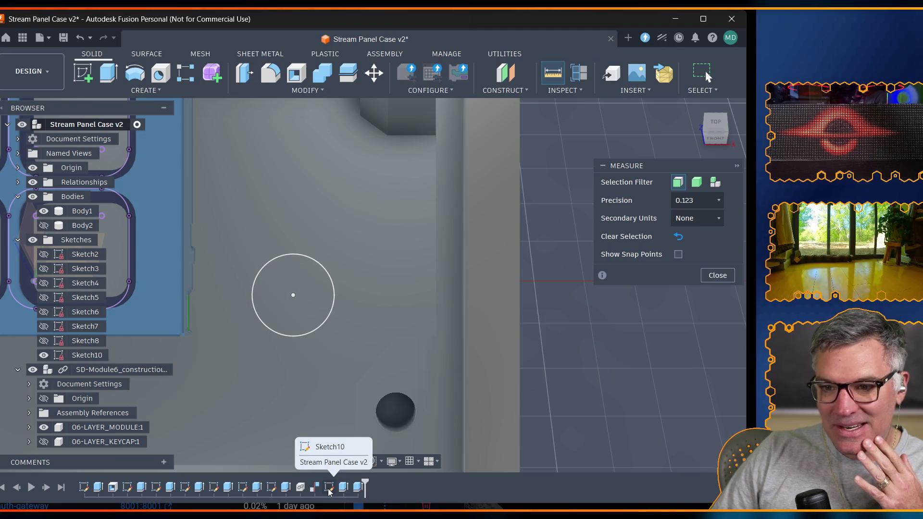
pyautogui.click(329, 488)
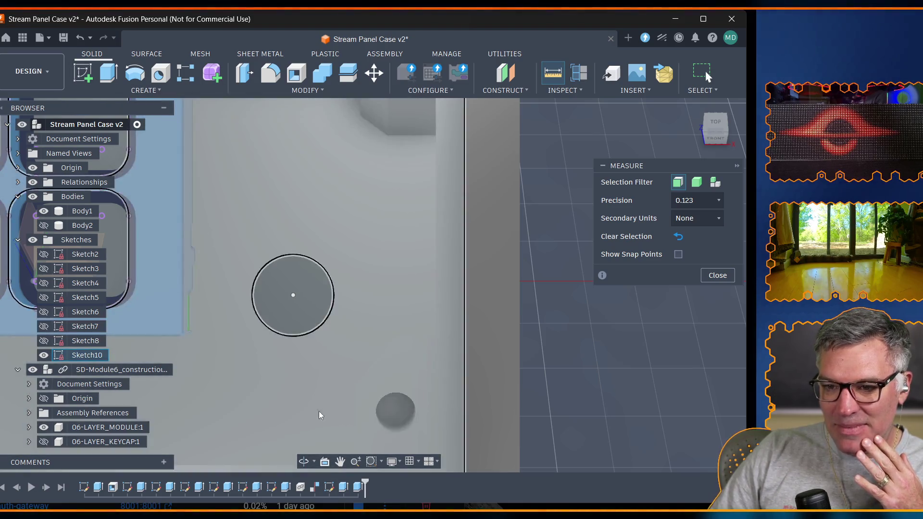
pyautogui.click(325, 493)
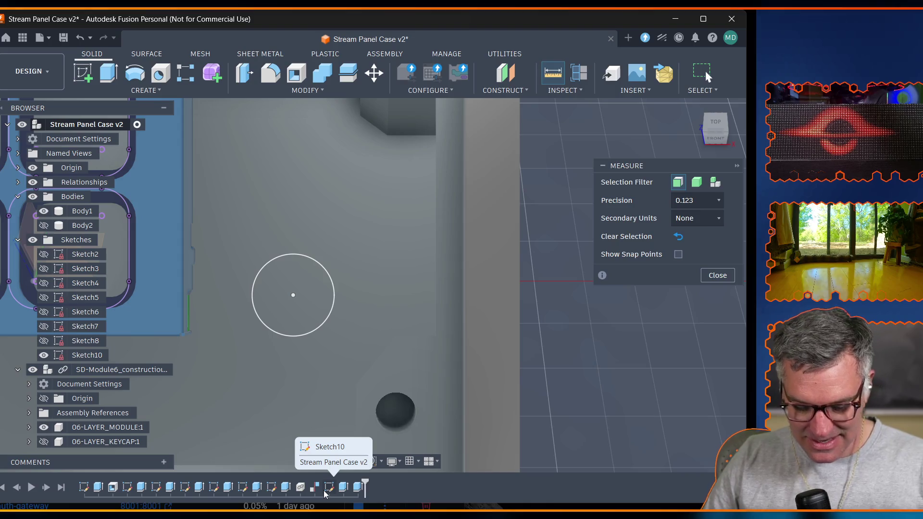
pyautogui.press('Escape')
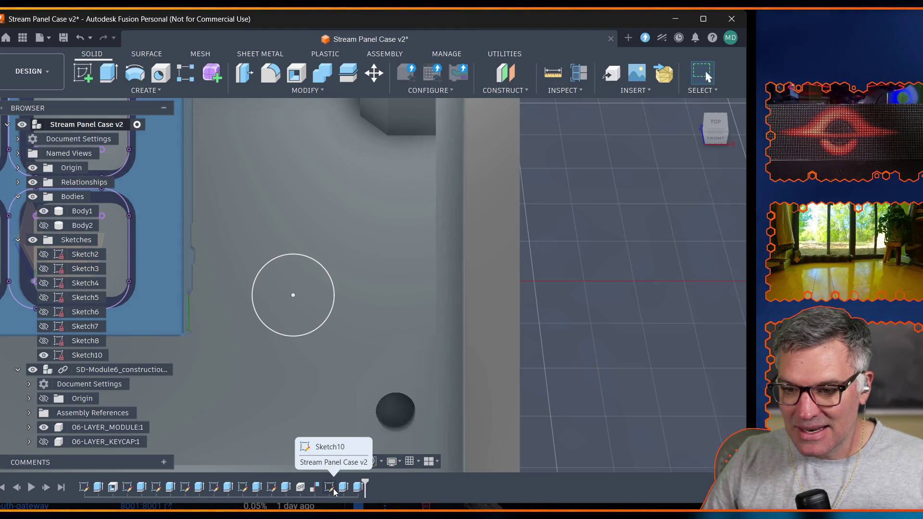
# Draw an 8 x 9 mm rectangle under the circle in Sketch10, then undo it.
pyautogui.doubleClick(332, 488)
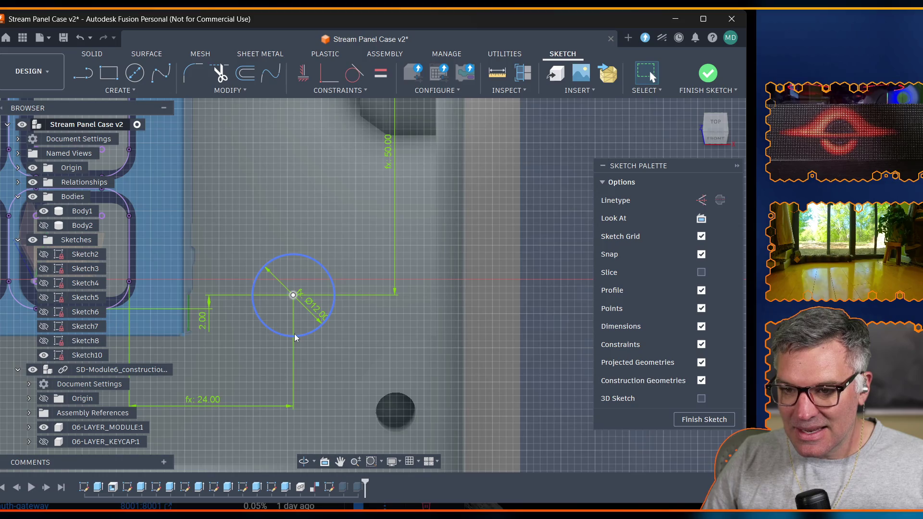
pyautogui.press('r')
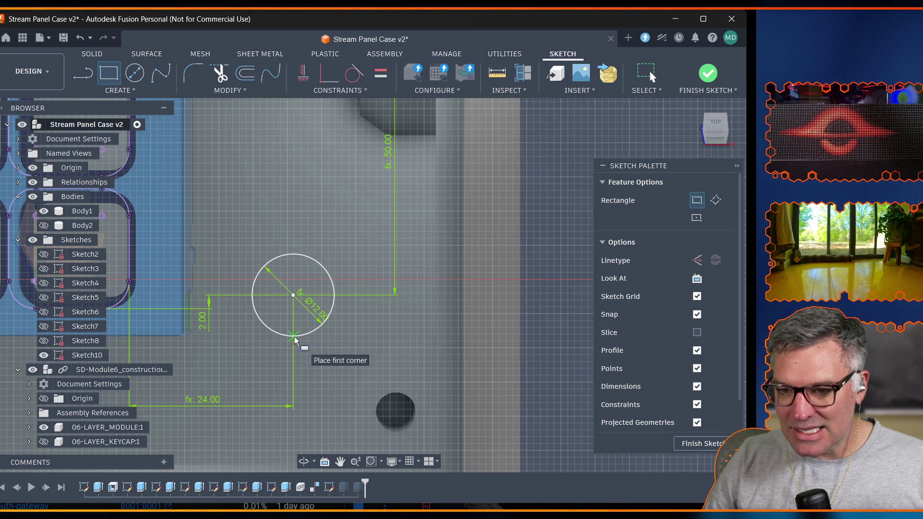
pyautogui.click(295, 337)
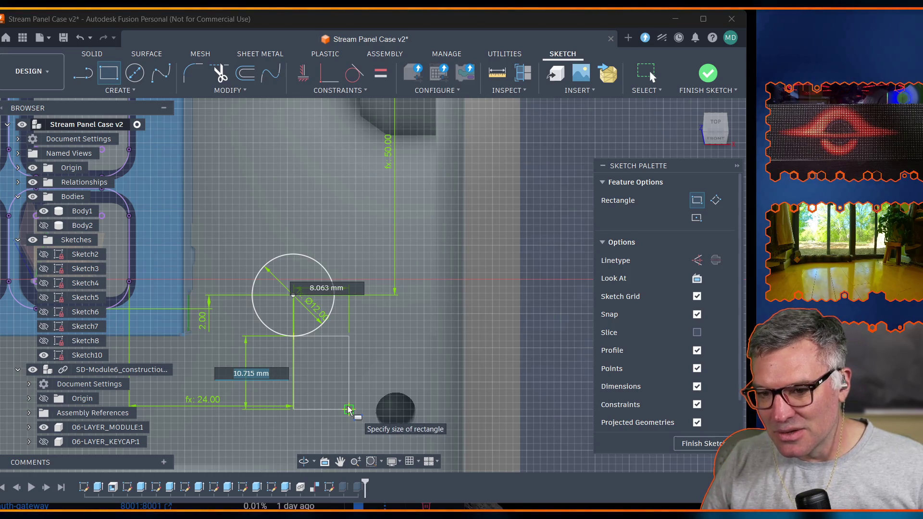
pyautogui.write('9mm')
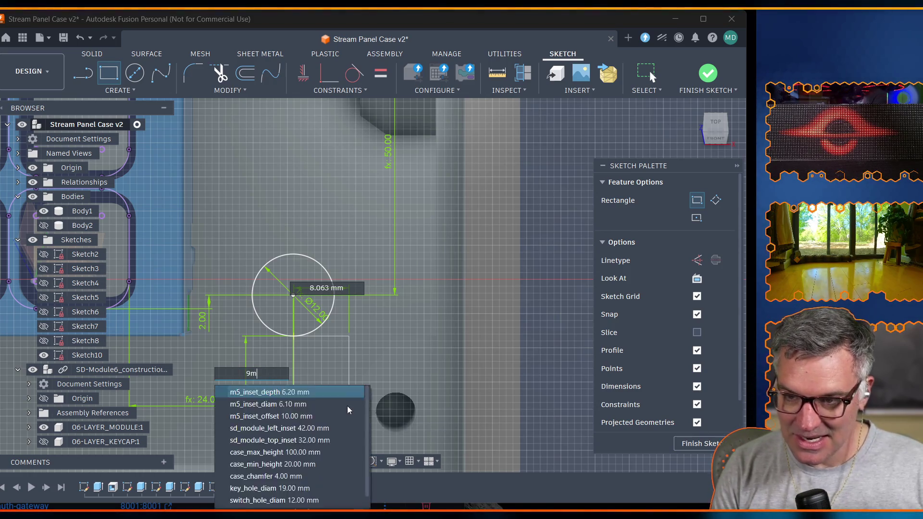
pyautogui.press('Tab')
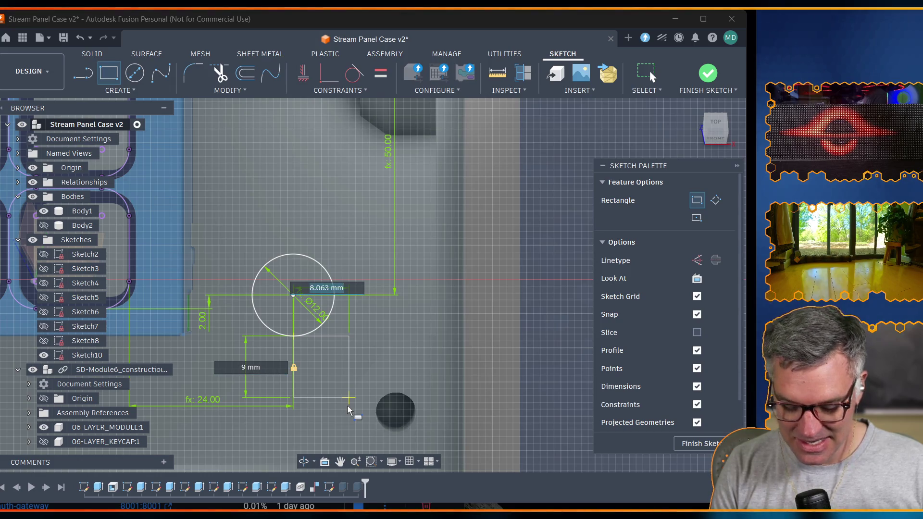
pyautogui.write('8')
pyautogui.press('Tab')
pyautogui.press('Return')
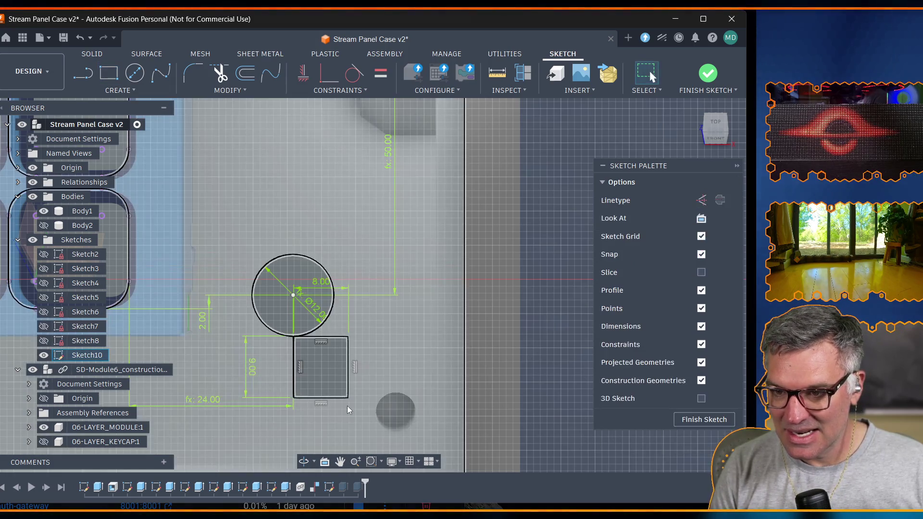
pyautogui.scroll(3, 364, 404)
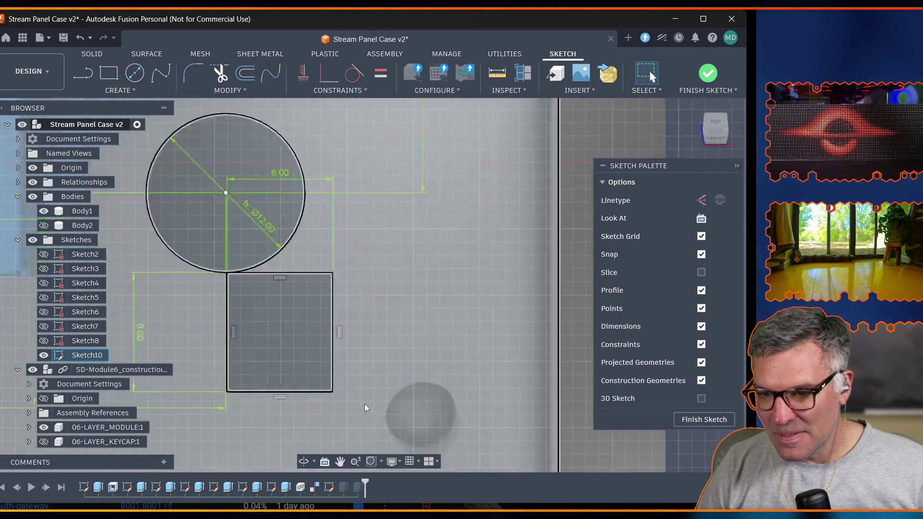
pyautogui.scroll(3, 364, 404)
pyautogui.scroll(-1, 363, 410)
pyautogui.scroll(-2, 364, 409)
pyautogui.scroll(-2, 364, 410)
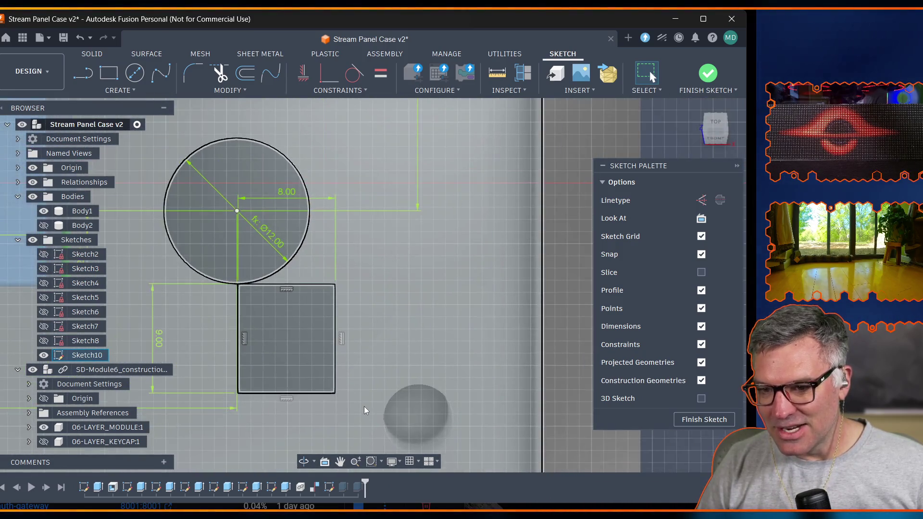
pyautogui.scroll(-2, 364, 410)
pyautogui.scroll(-2, 365, 409)
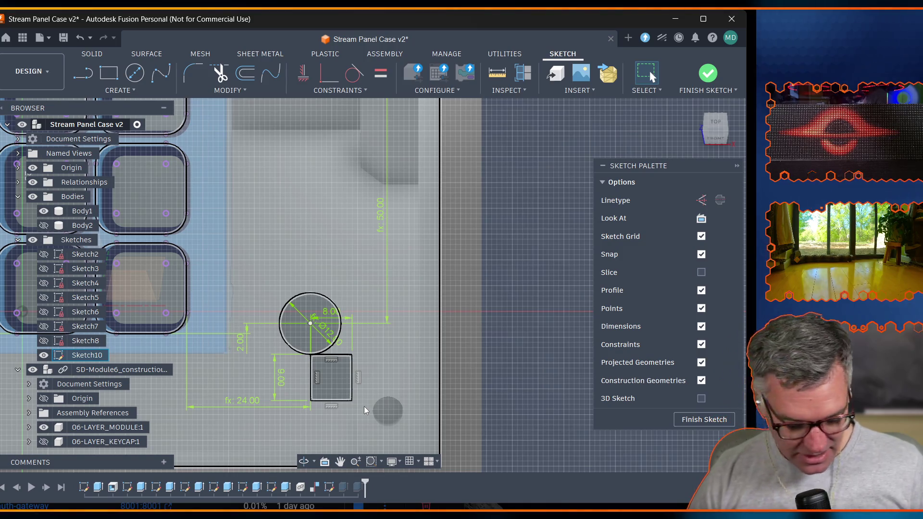
pyautogui.hotkey('ctrl', 'z')
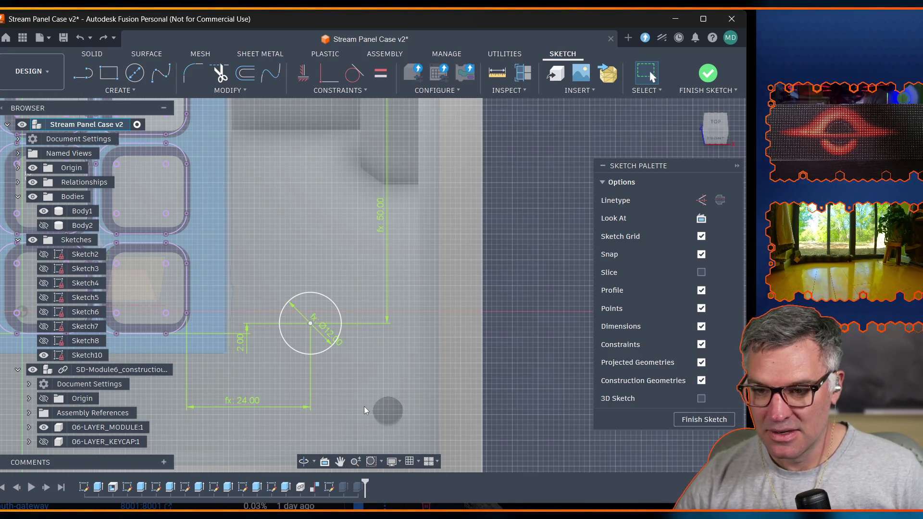
# Draw a 14.9 x 28.6 mm centre rectangle on the switch hole circle.
pyautogui.click(112, 80)
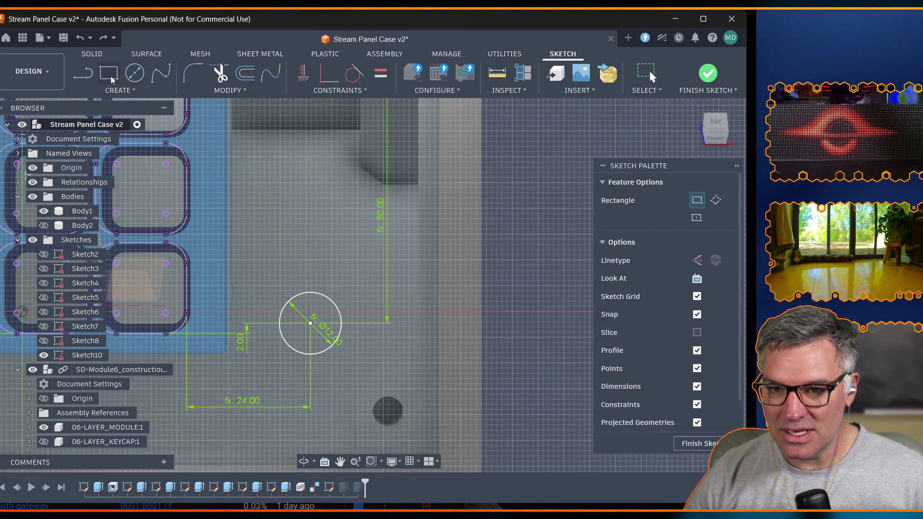
pyautogui.click(696, 216)
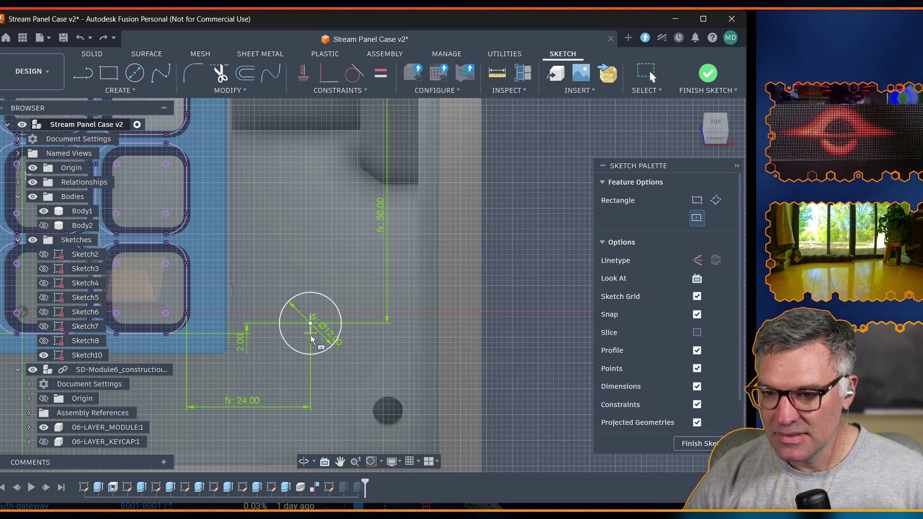
pyautogui.click(310, 324)
pyautogui.write('2')
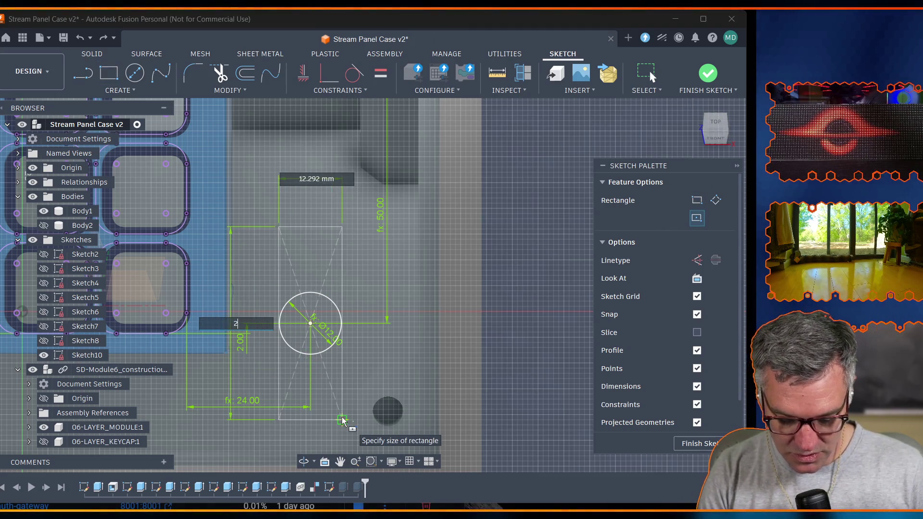
pyautogui.write('8.6')
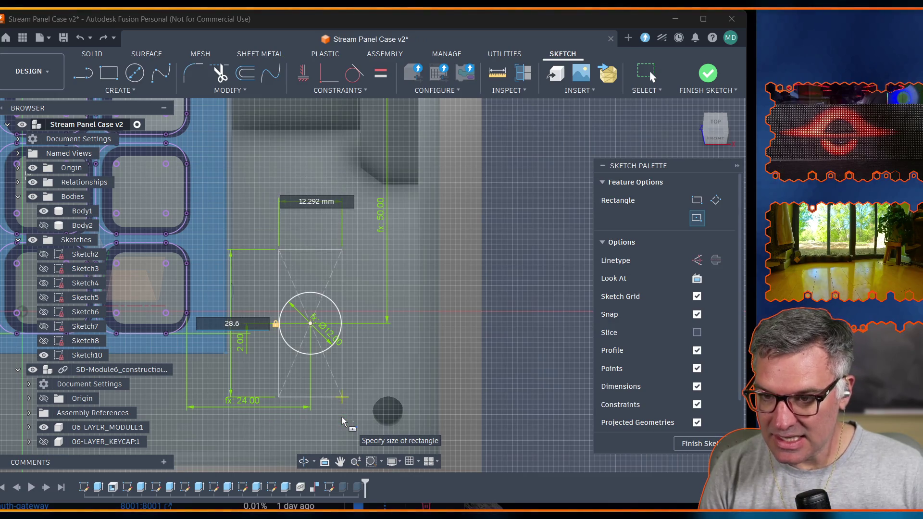
pyautogui.press('Tab')
pyautogui.write('14')
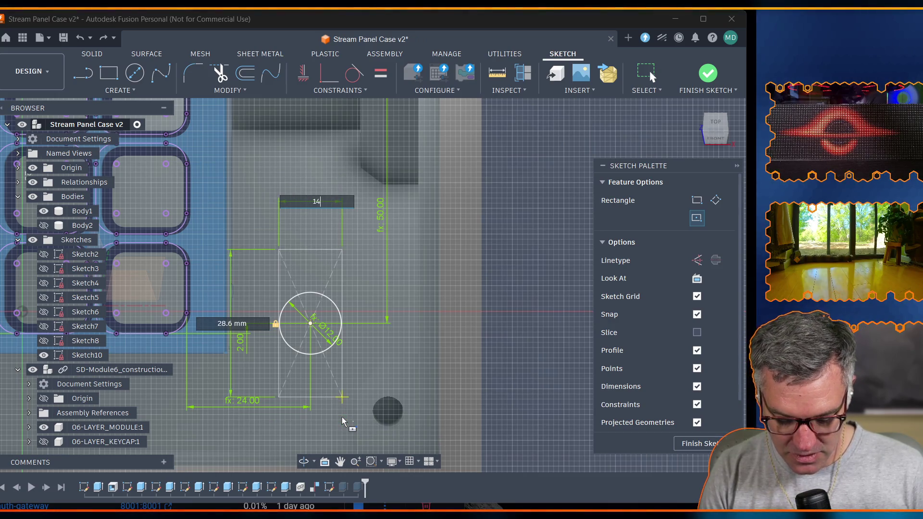
pyautogui.write('.9')
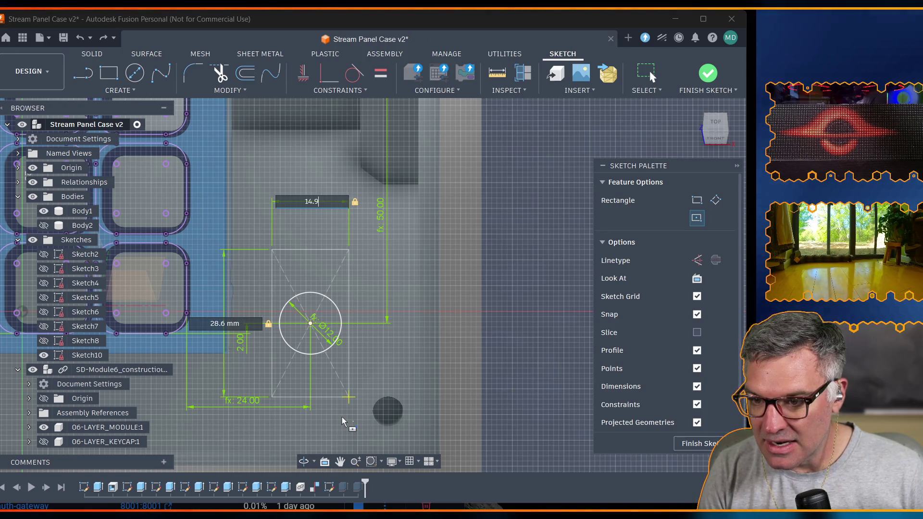
pyautogui.press('Return')
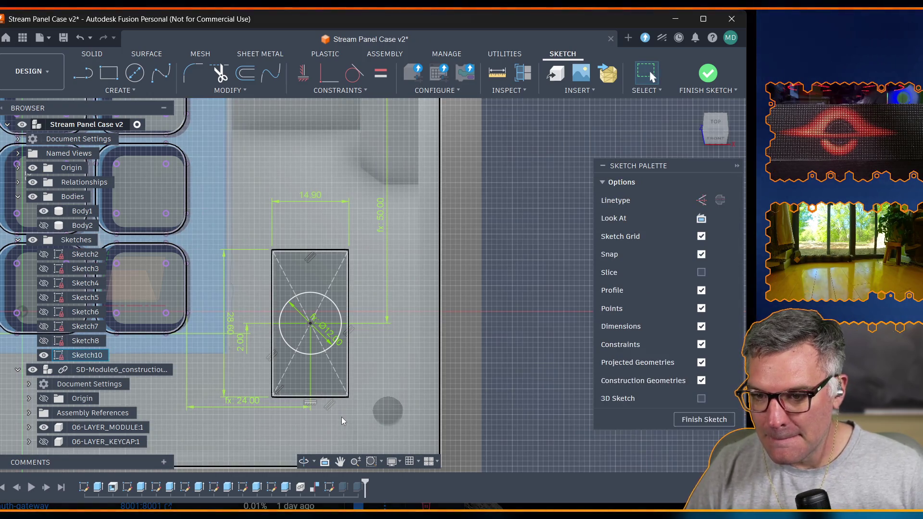
pyautogui.scroll(-2, 362, 398)
pyautogui.scroll(1, 366, 402)
pyautogui.scroll(-1, 366, 402)
pyautogui.scroll(-2, 362, 403)
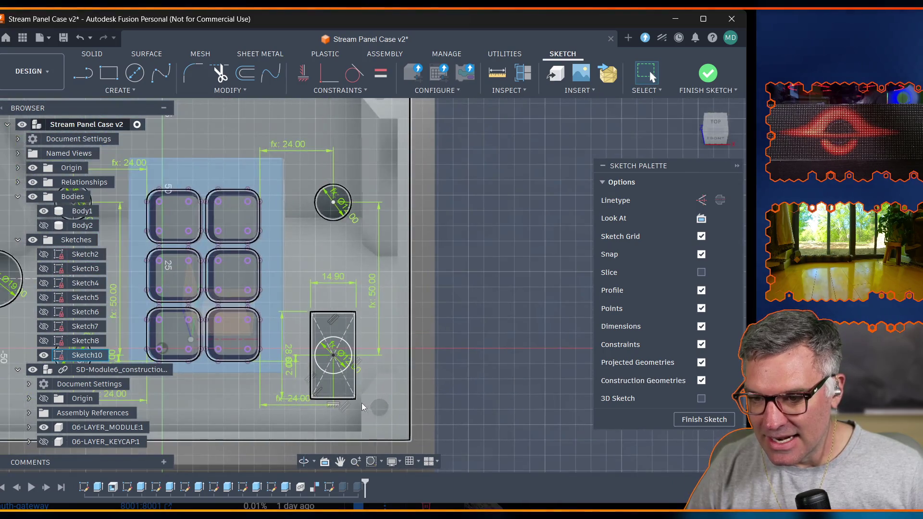
pyautogui.press('Escape')
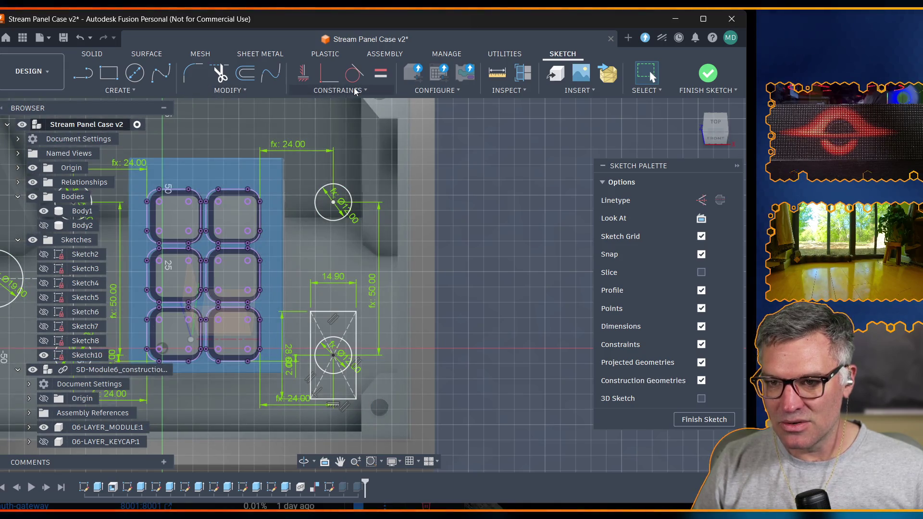
# Bring up the model's user parameters from Modify > Change Parameters.
pyautogui.click(226, 90)
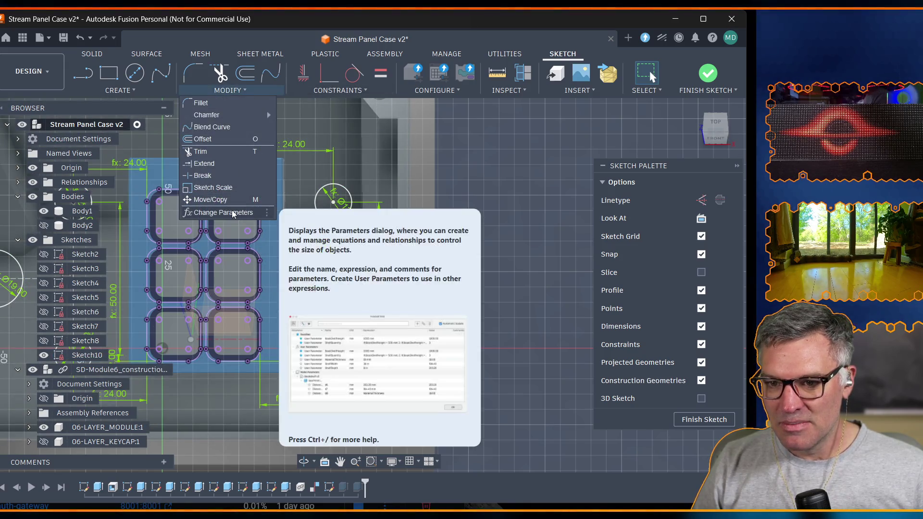
pyautogui.click(241, 212)
pyautogui.scroll(-5, 253, 270)
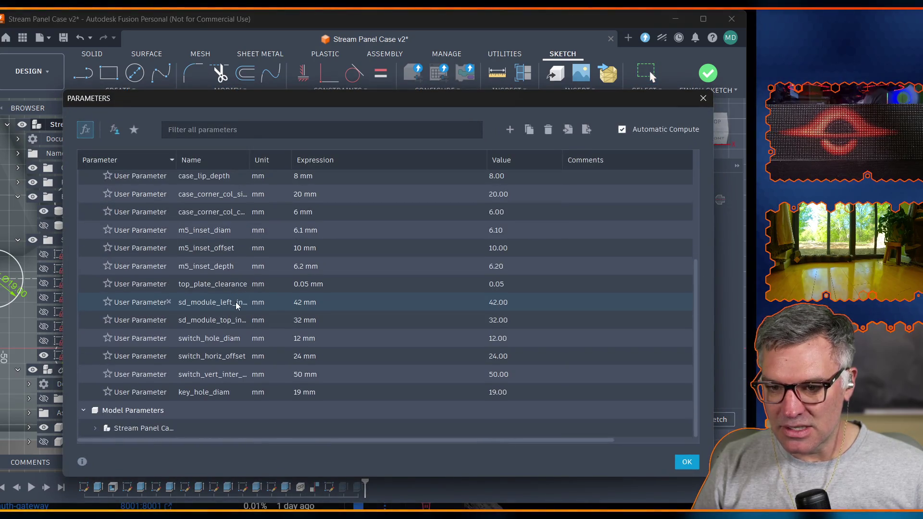
# Set switch_horiz_offset to 28 mm, apply it, then undo back to 24 mm.
pyautogui.doubleClick(212, 353)
pyautogui.doubleClick(326, 357)
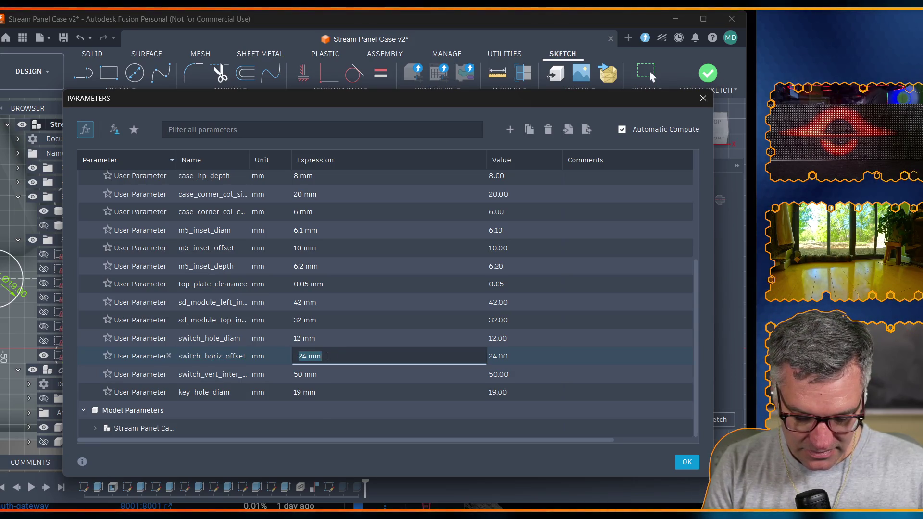
pyautogui.write('27m')
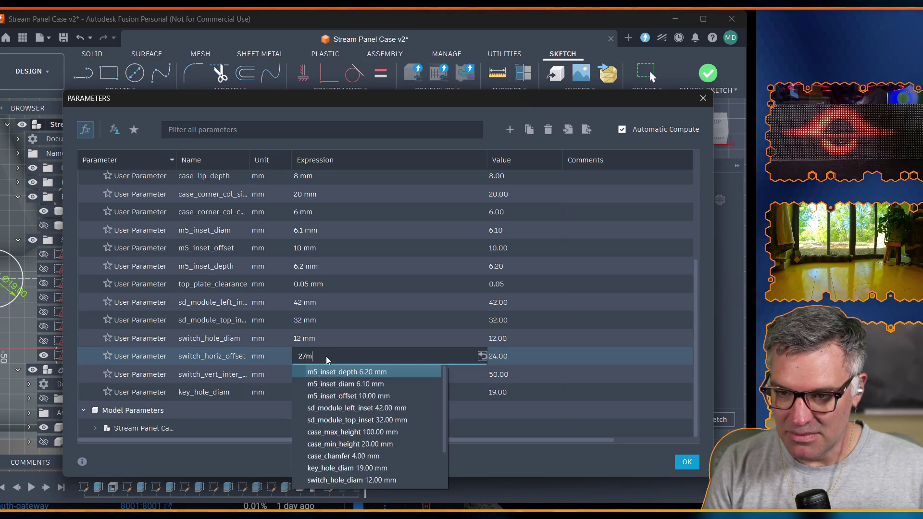
pyautogui.write('m')
pyautogui.press('BackSpace')
pyautogui.press('BackSpace')
pyautogui.press('BackSpace')
pyautogui.write('8')
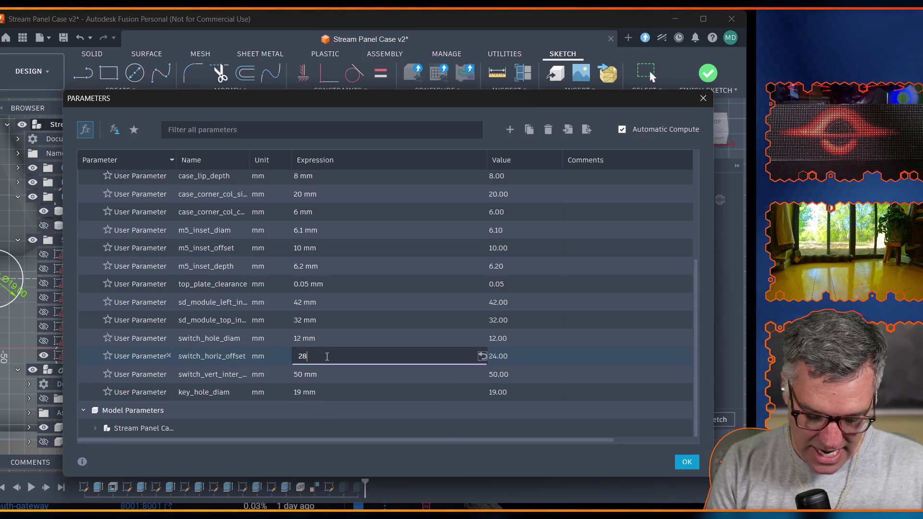
pyautogui.write('mm')
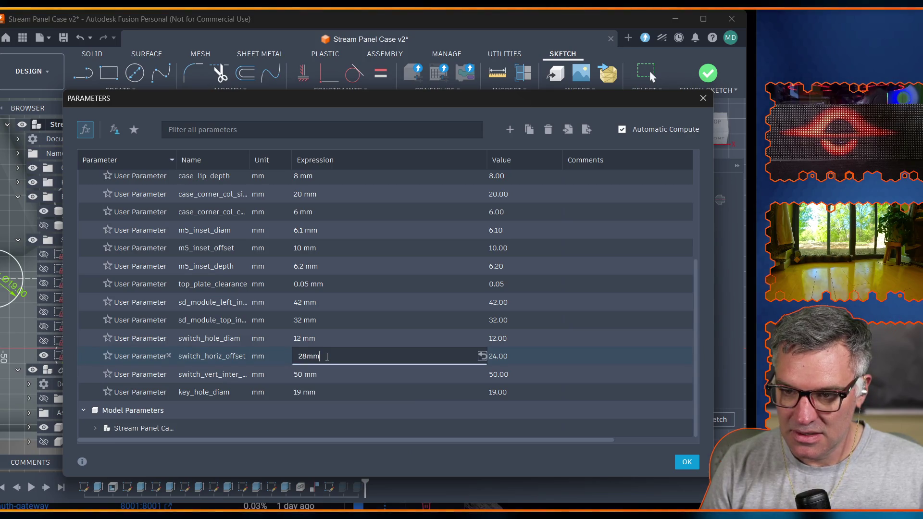
pyautogui.press('Return')
pyautogui.click(688, 466)
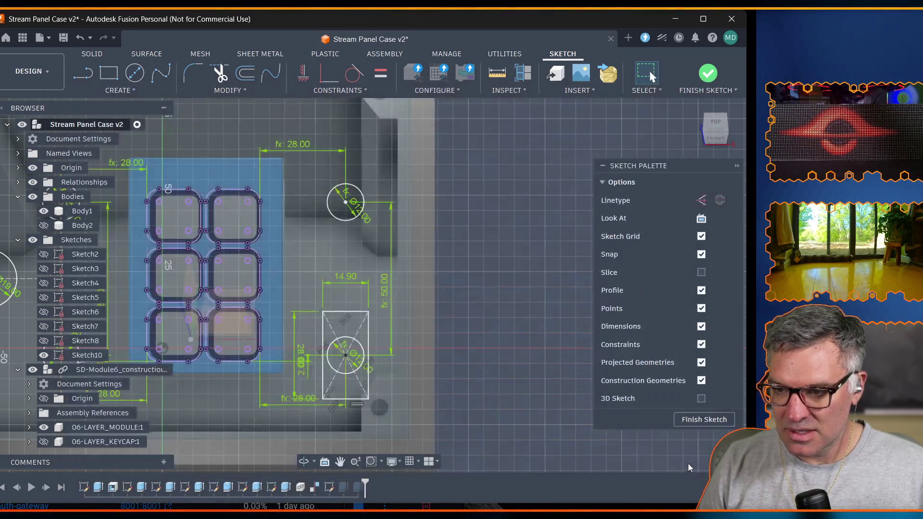
pyautogui.scroll(-2, 171, 314)
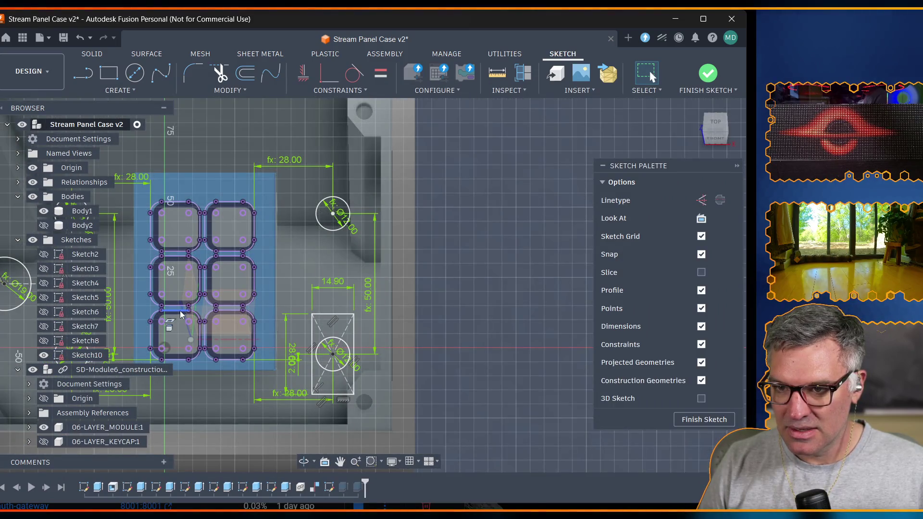
pyautogui.hotkey('ctrl', 'z')
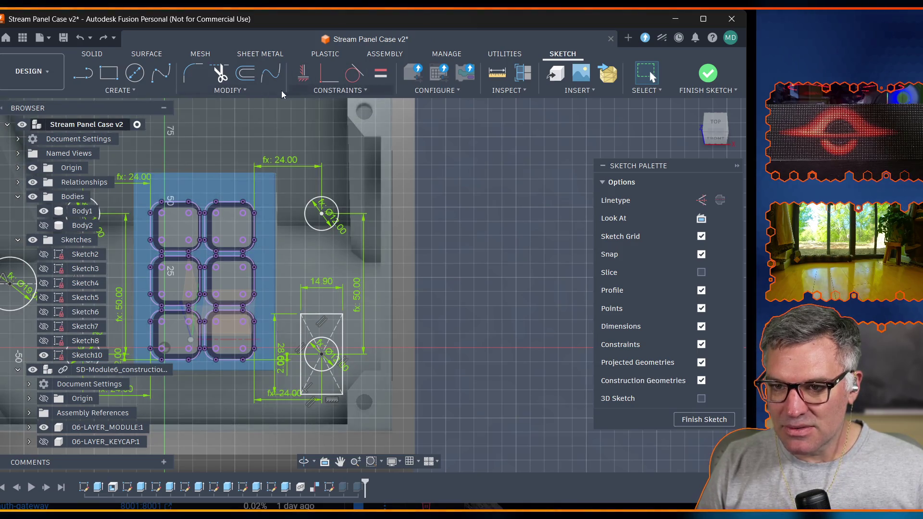
pyautogui.click(232, 92)
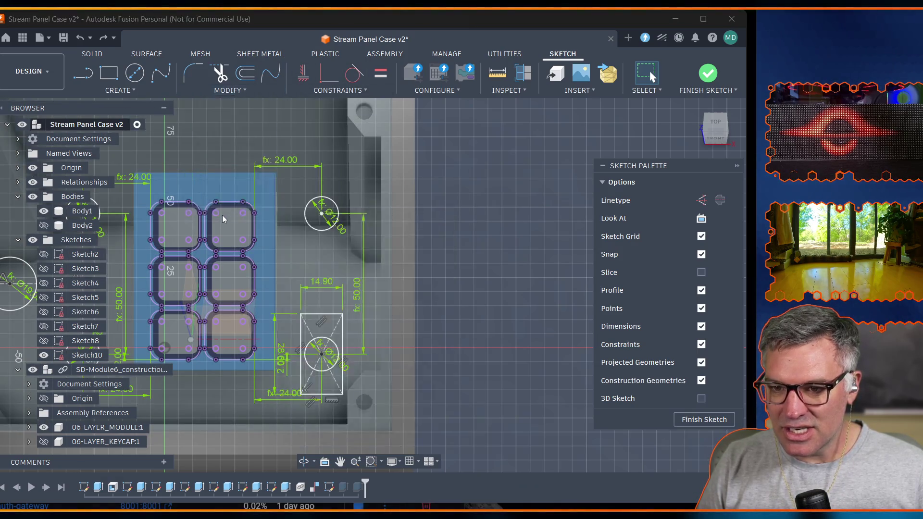
pyautogui.scroll(-3, 283, 411)
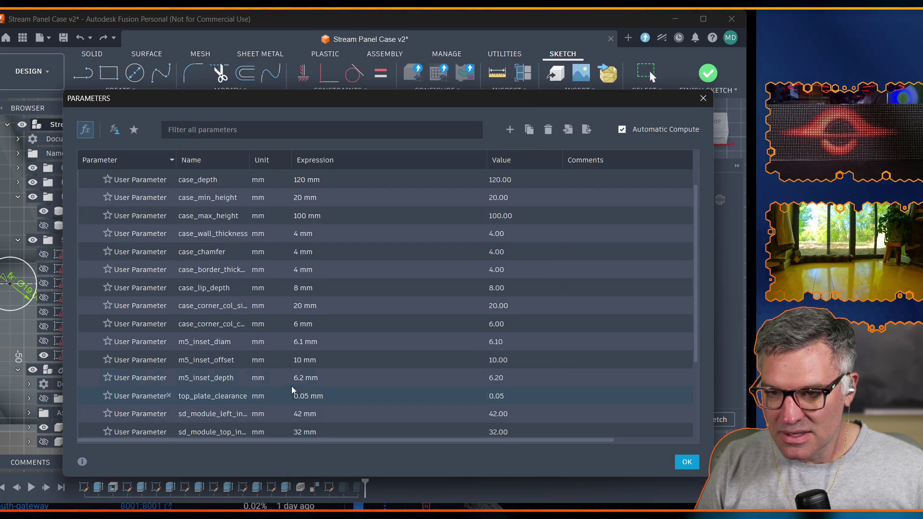
pyautogui.scroll(-3, 335, 293)
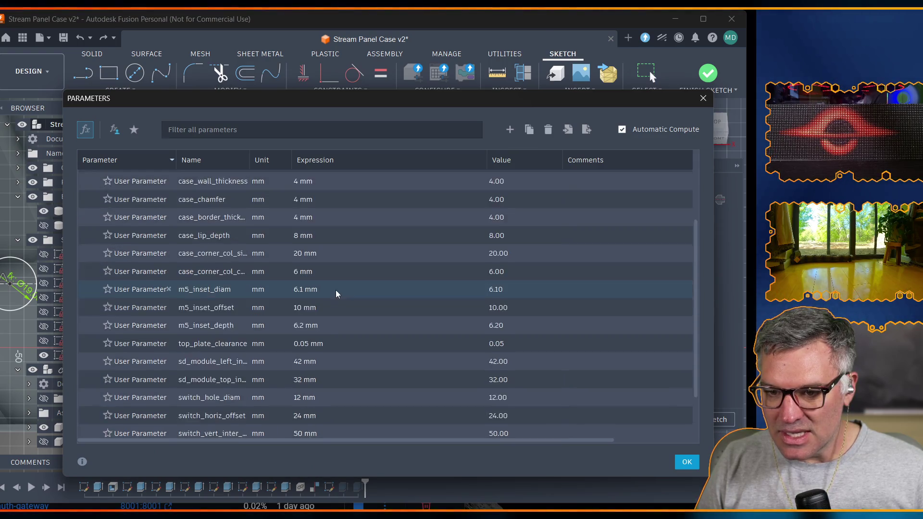
pyautogui.scroll(-3, 233, 350)
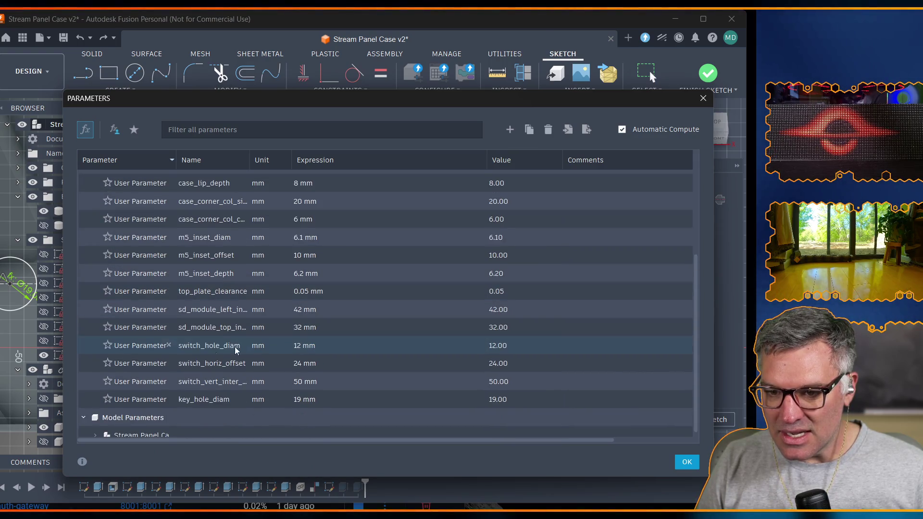
# Change sd_module_left_inset from 42 mm to 46 mm and apply it.
pyautogui.click(301, 307)
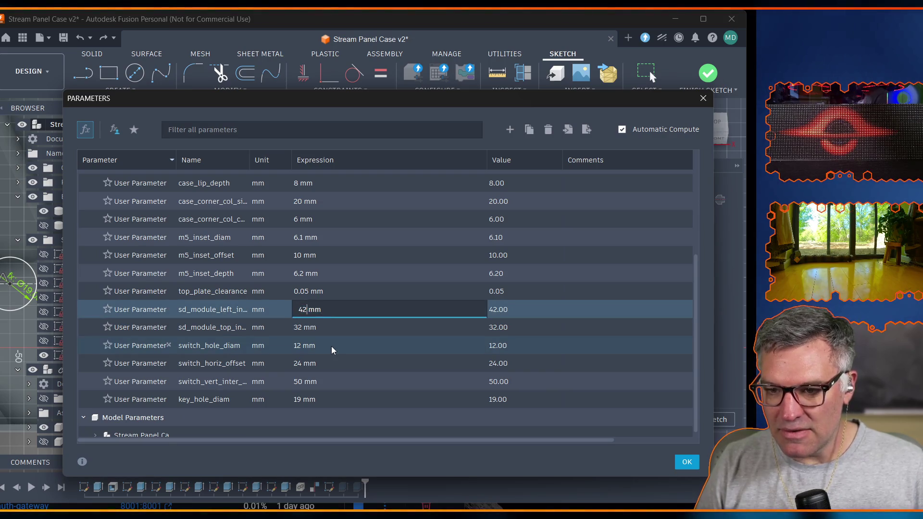
pyautogui.press('BackSpace')
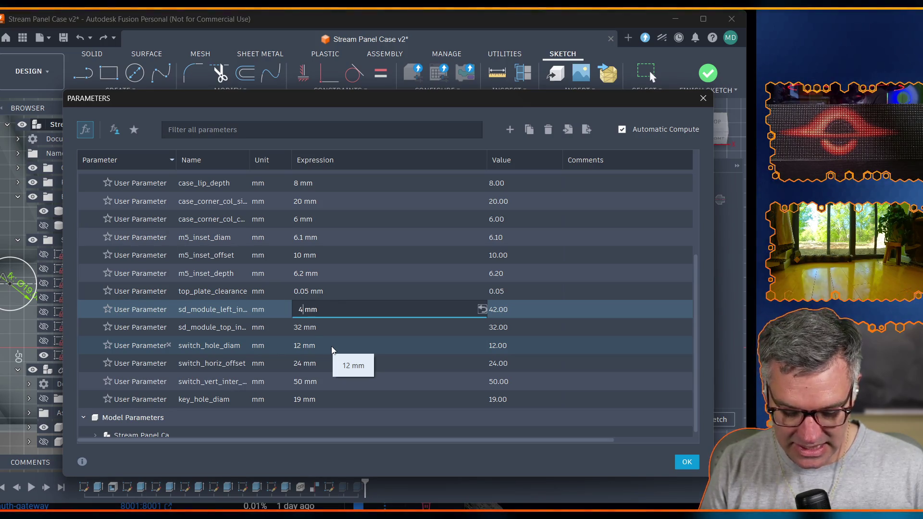
pyautogui.write('6')
pyautogui.press('Return')
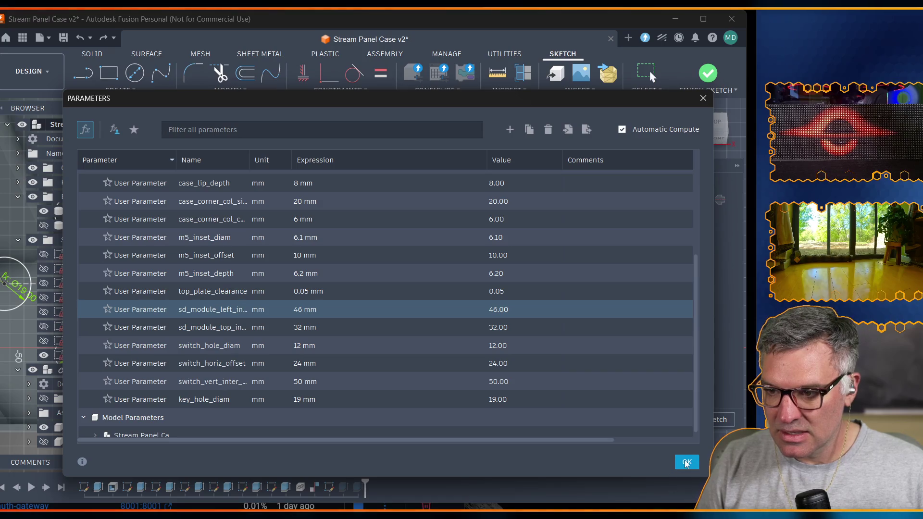
pyautogui.click(685, 463)
pyautogui.scroll(2, 205, 330)
pyautogui.scroll(-2, 206, 329)
pyautogui.scroll(-1, 206, 330)
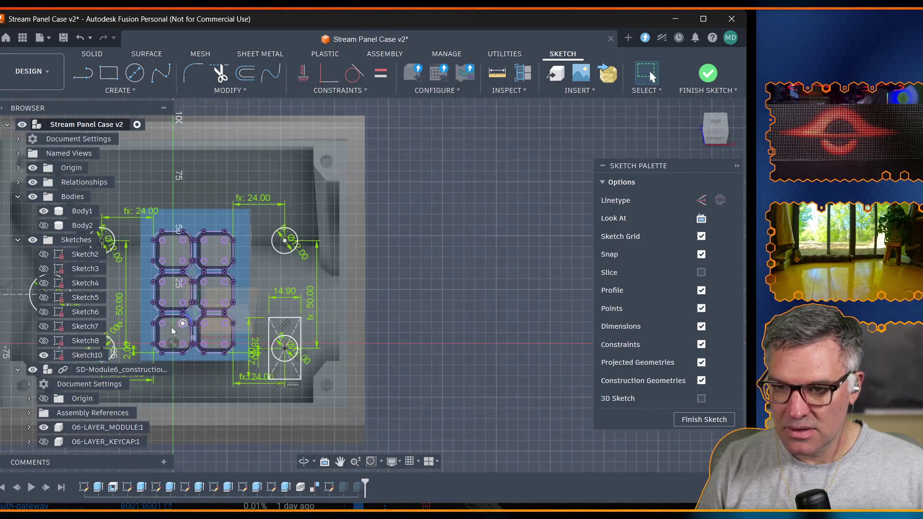
pyautogui.scroll(-1, 170, 331)
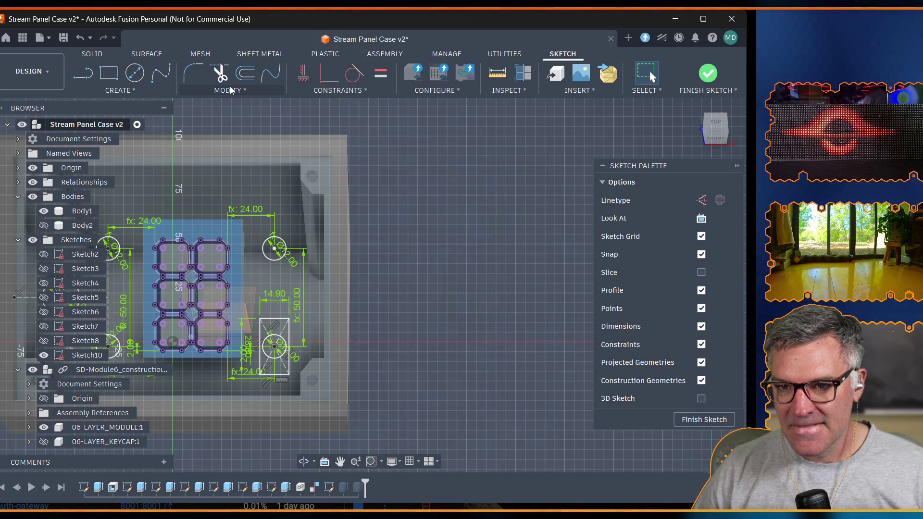
# Change switch_horiz_offset from 24 mm to 22 mm in Parameters and close the dialog.
pyautogui.click(230, 90)
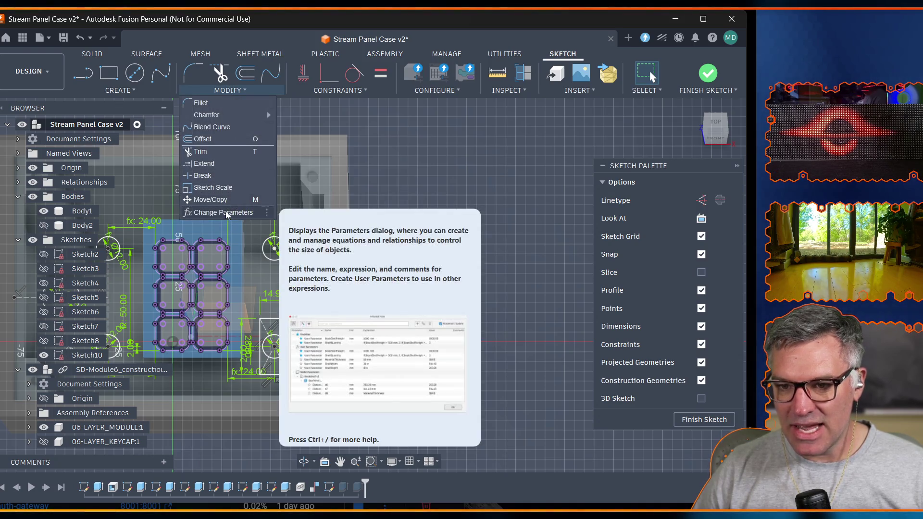
pyautogui.click(228, 213)
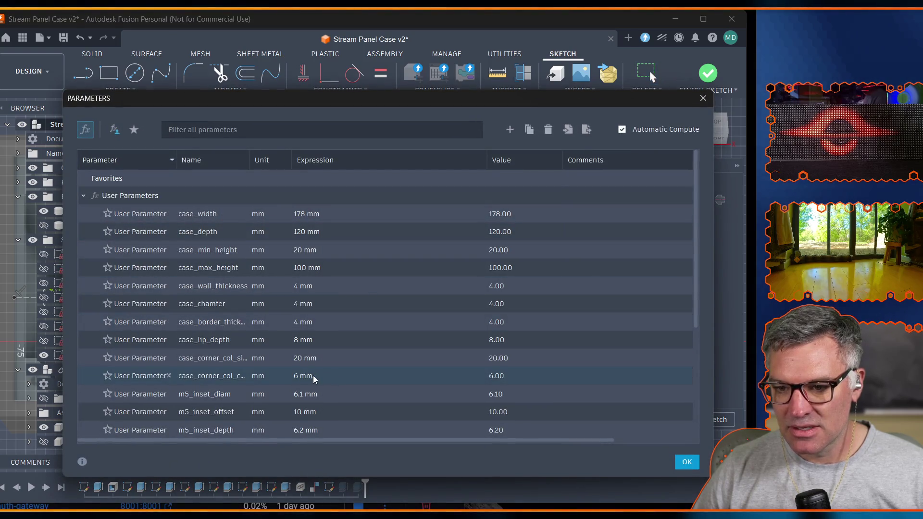
pyautogui.scroll(-3, 313, 379)
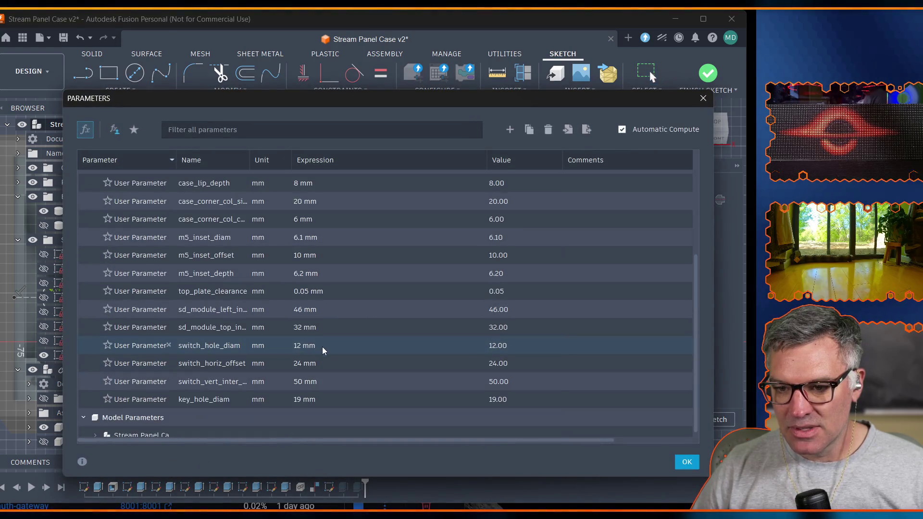
pyautogui.click(301, 363)
pyautogui.click(301, 363)
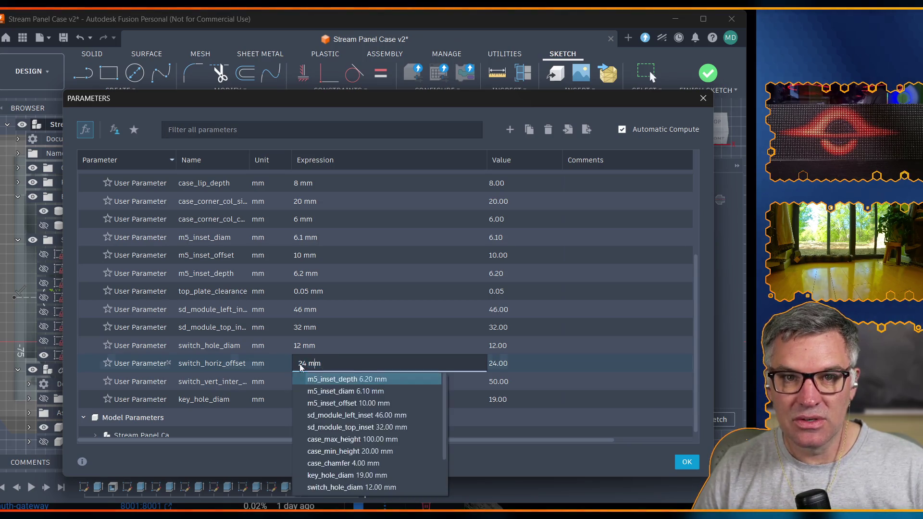
pyautogui.press('BackSpace')
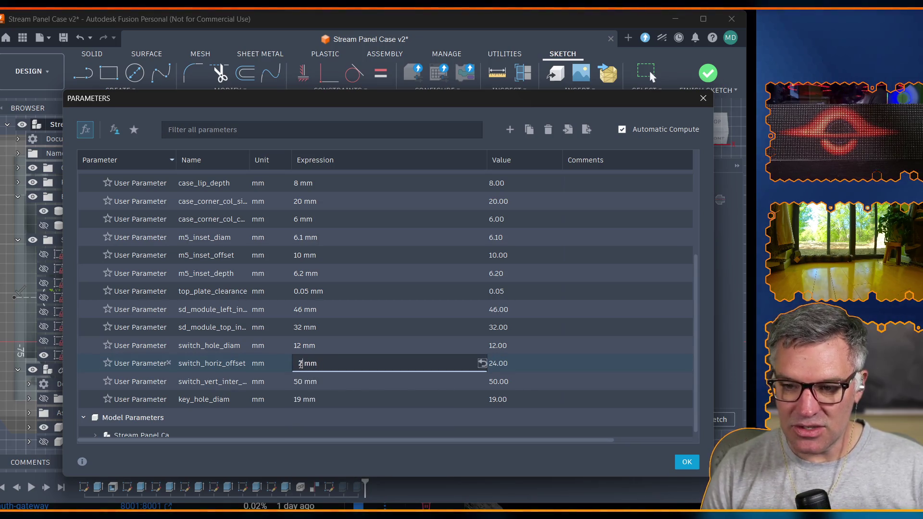
pyautogui.write('2')
pyautogui.press('Return')
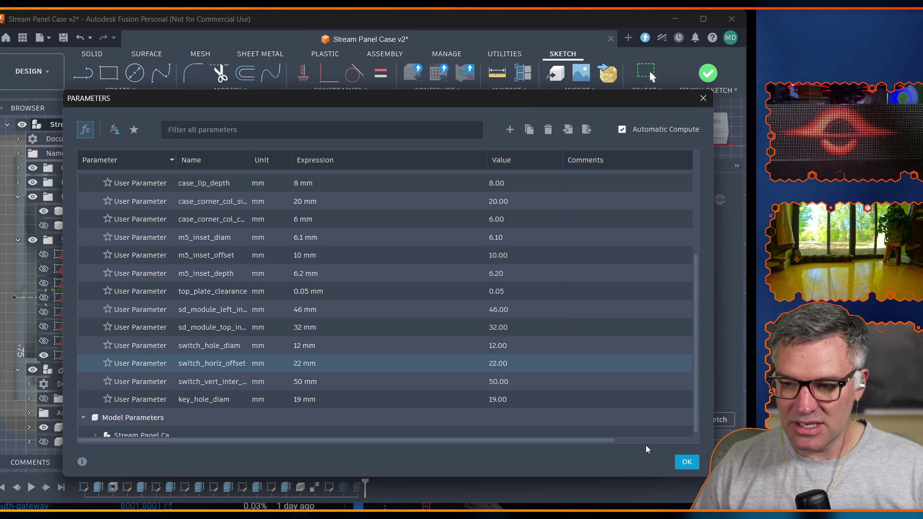
pyautogui.click(682, 464)
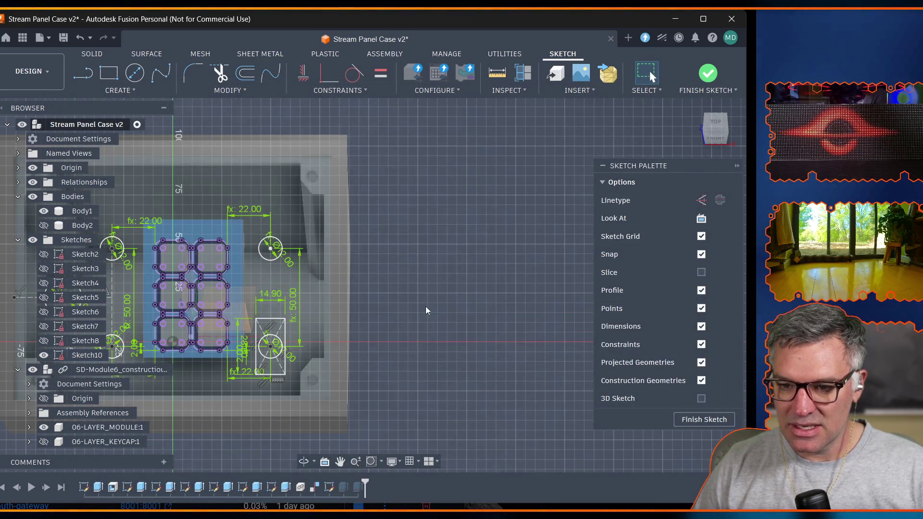
# Delete the four switch rectangle lines and finish the sketch.
pyautogui.click(270, 374)
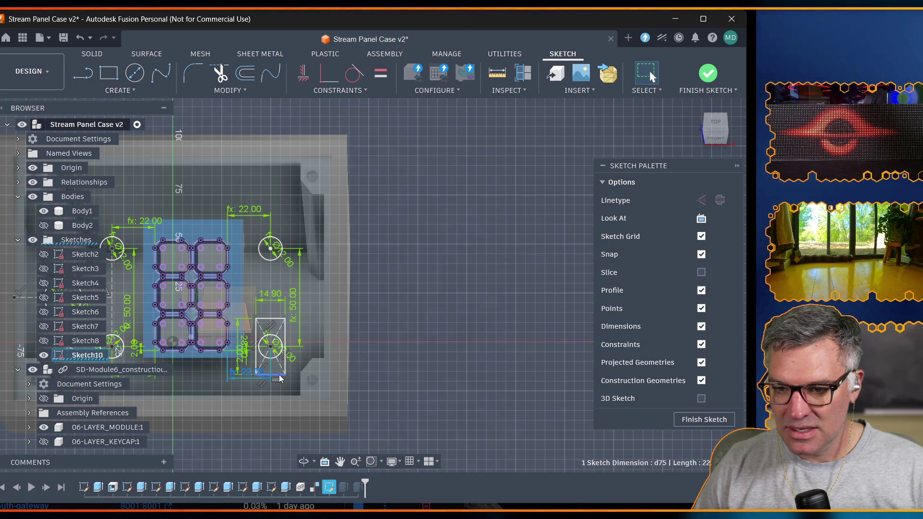
pyautogui.scroll(2, 277, 378)
pyautogui.scroll(3, 278, 379)
pyautogui.scroll(2, 278, 380)
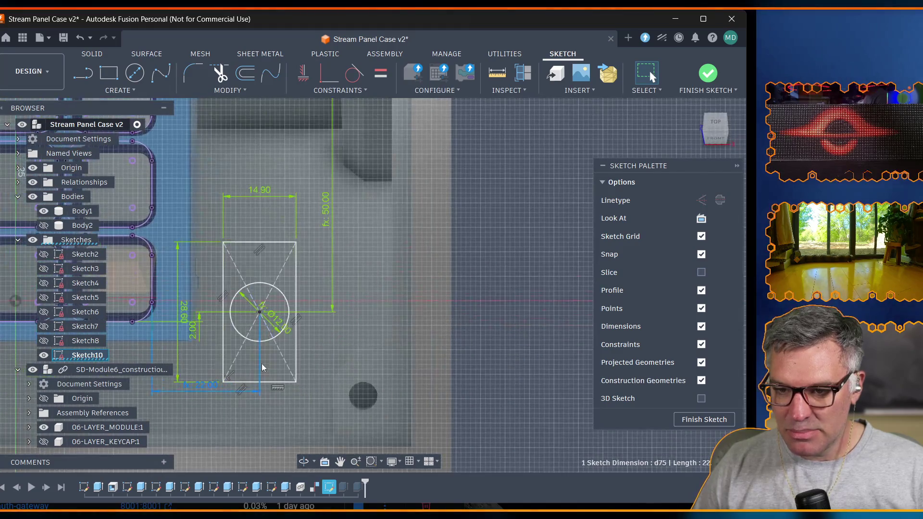
pyautogui.doubleClick(275, 381)
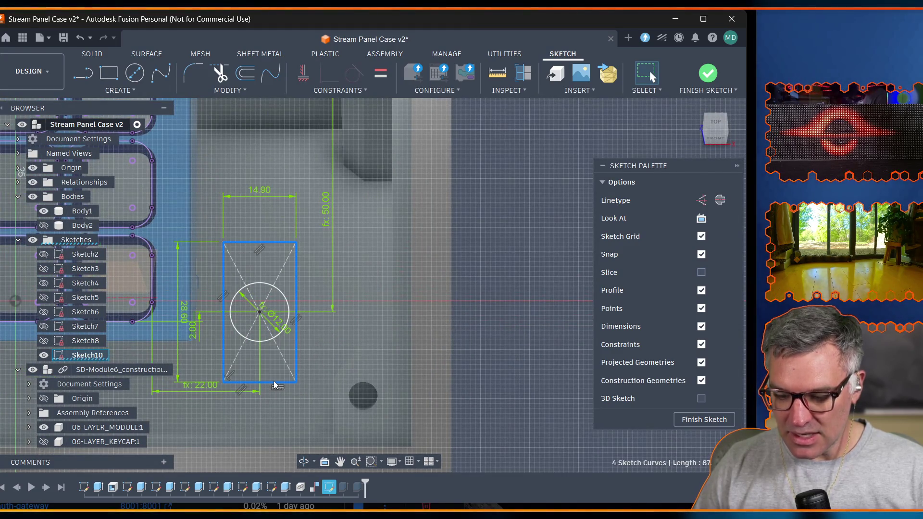
pyautogui.press('Delete')
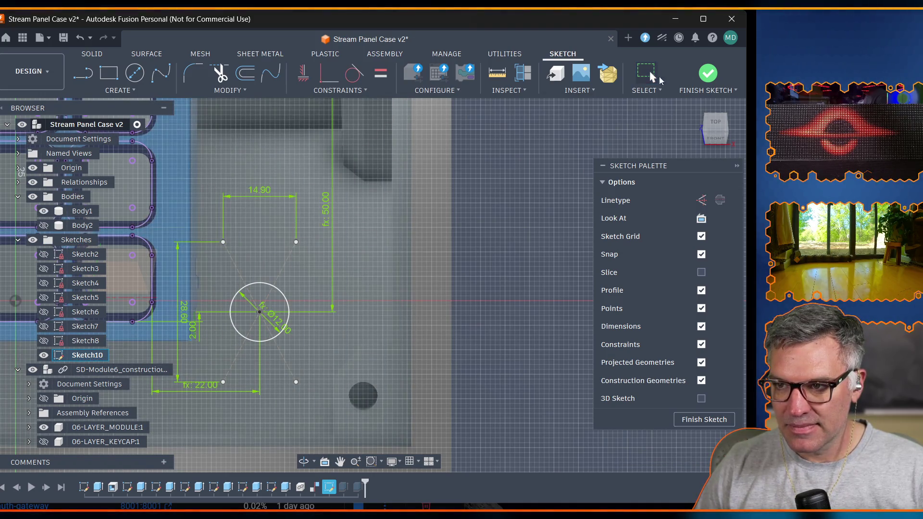
pyautogui.click(708, 72)
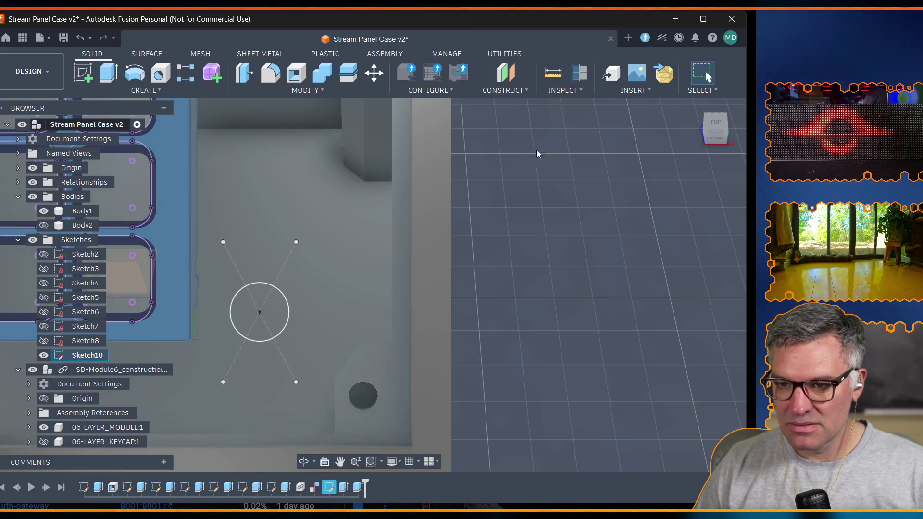
# Reopen Sketch10, delete both diagonal construction lines, and finish the sketch.
pyautogui.doubleClick(331, 489)
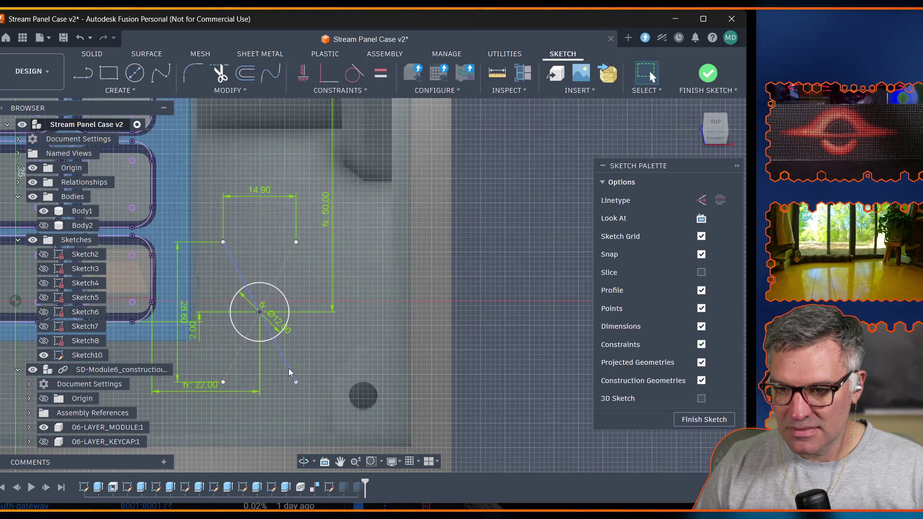
pyautogui.click(287, 363)
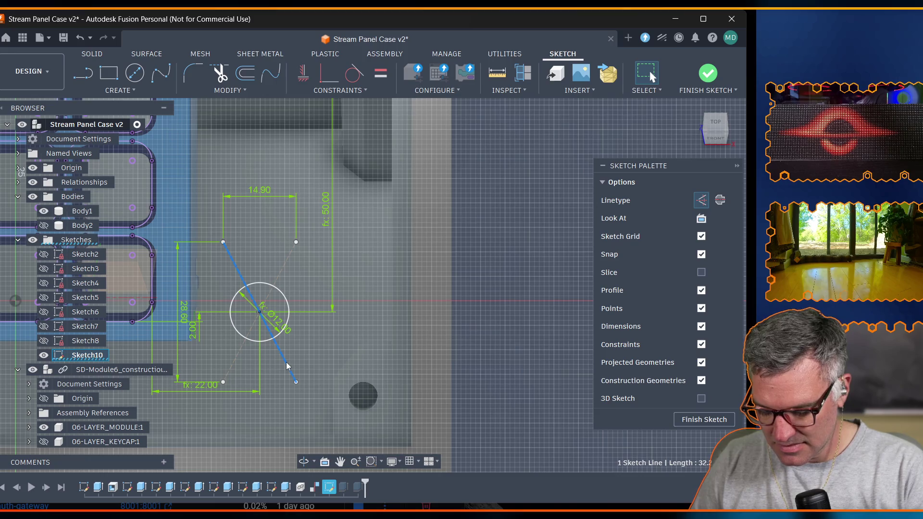
pyautogui.press('Delete')
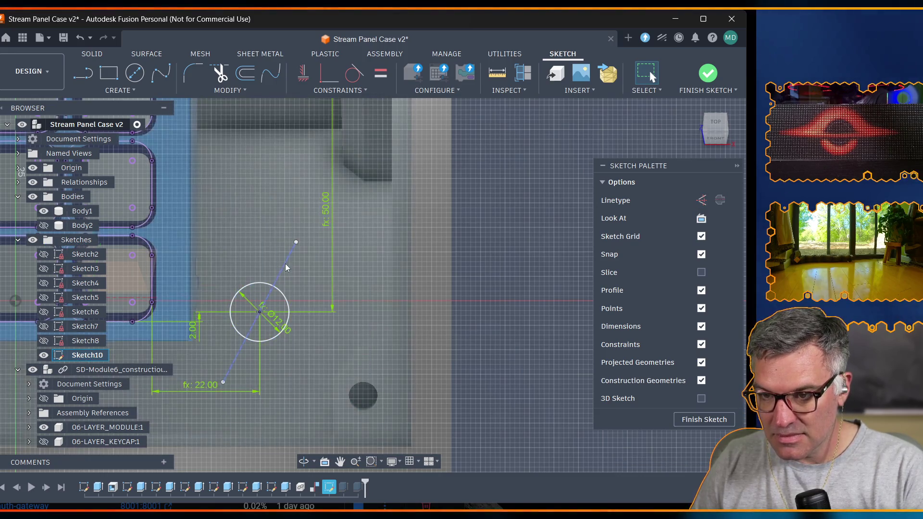
pyautogui.click(286, 267)
pyautogui.press('Delete')
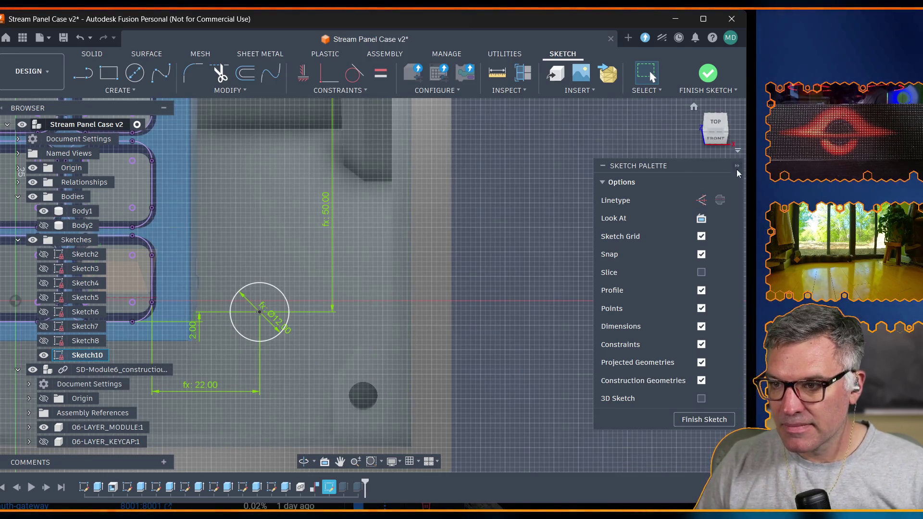
pyautogui.click(703, 76)
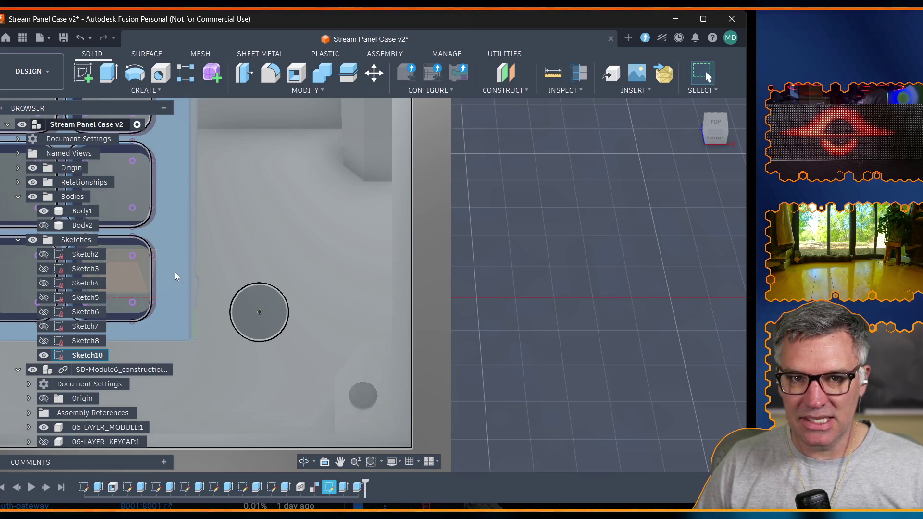
pyautogui.click(392, 274)
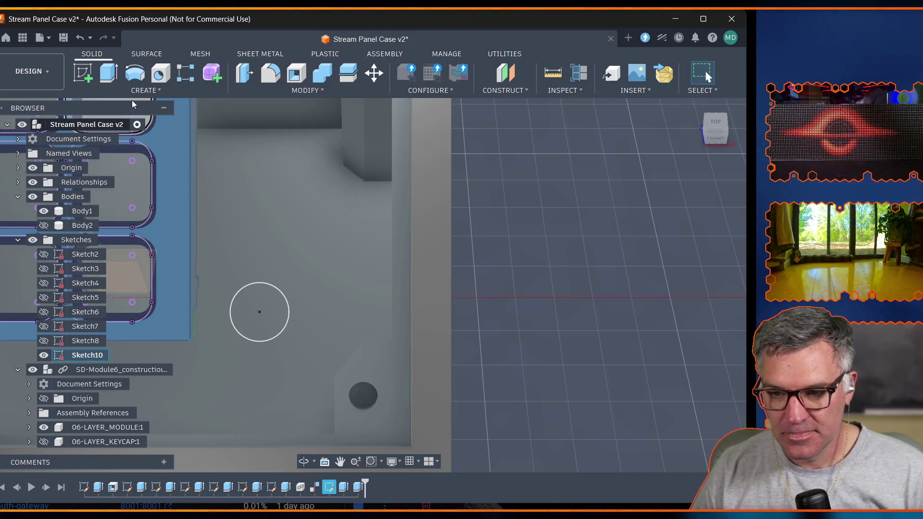
pyautogui.click(82, 211)
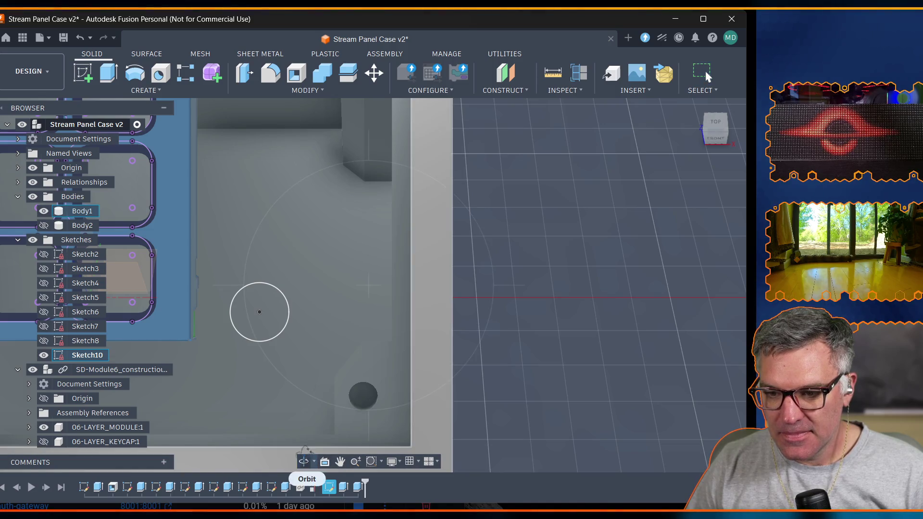
# Hide the case body Body1 and orbit to view the module from below.
pyautogui.moveTo(260, 312); pyautogui.dragTo(494, 281)
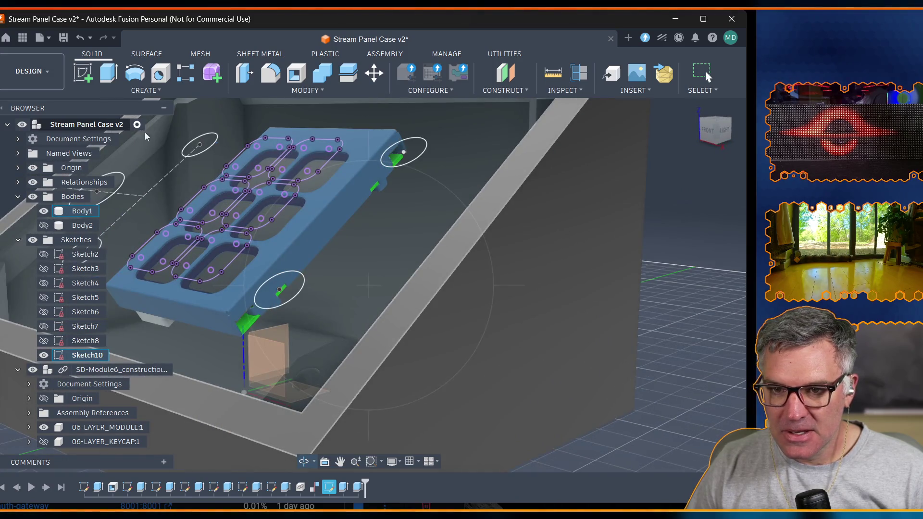
pyautogui.click(43, 211)
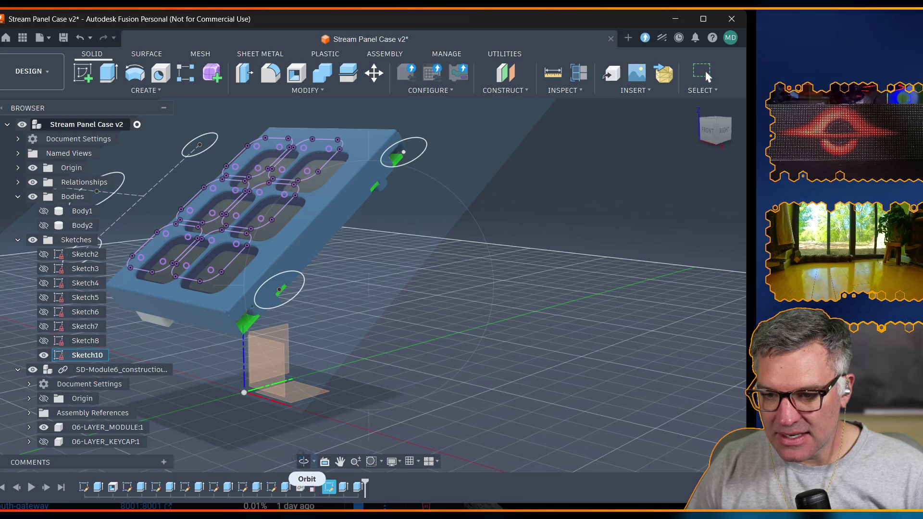
pyautogui.click(303, 461)
pyautogui.moveTo(331, 404); pyautogui.dragTo(441, 363)
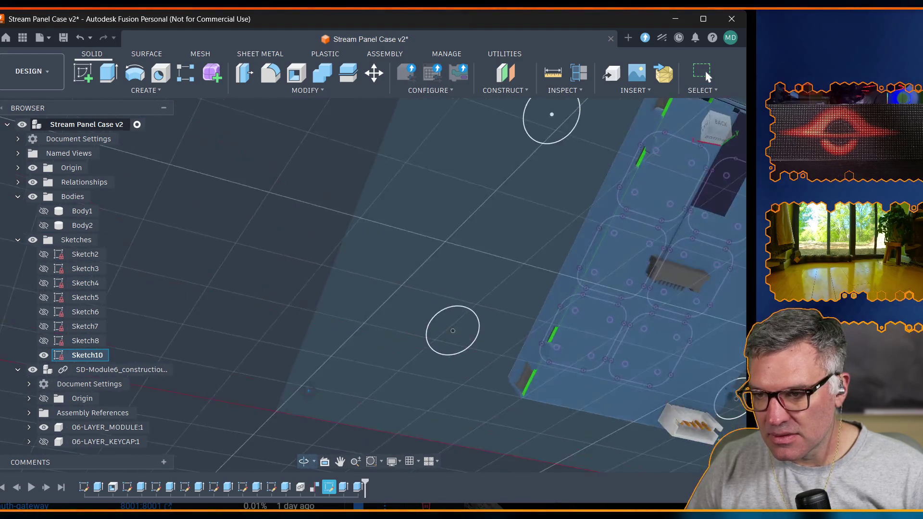
pyautogui.moveTo(457, 289); pyautogui.dragTo(468, 301)
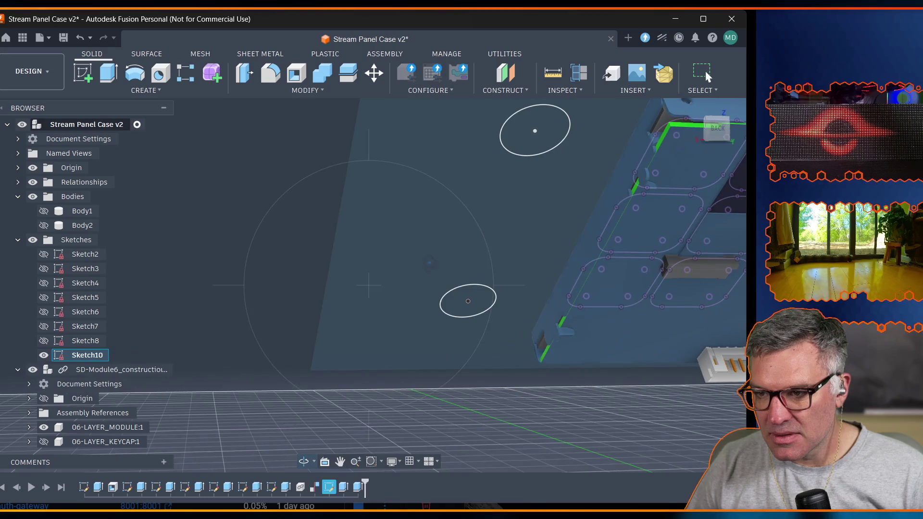
# Toggle the keycap and module visibility off and back on, then fit the model in view.
pyautogui.click(43, 442)
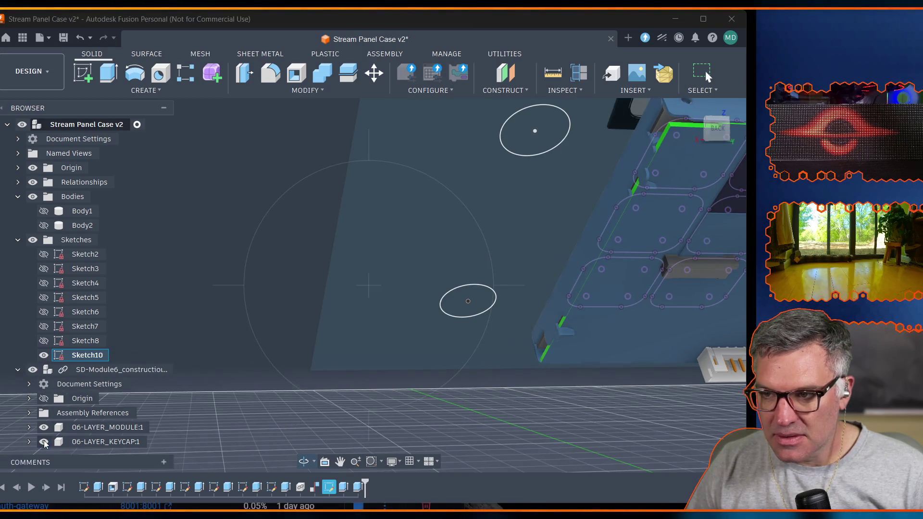
pyautogui.click(43, 441)
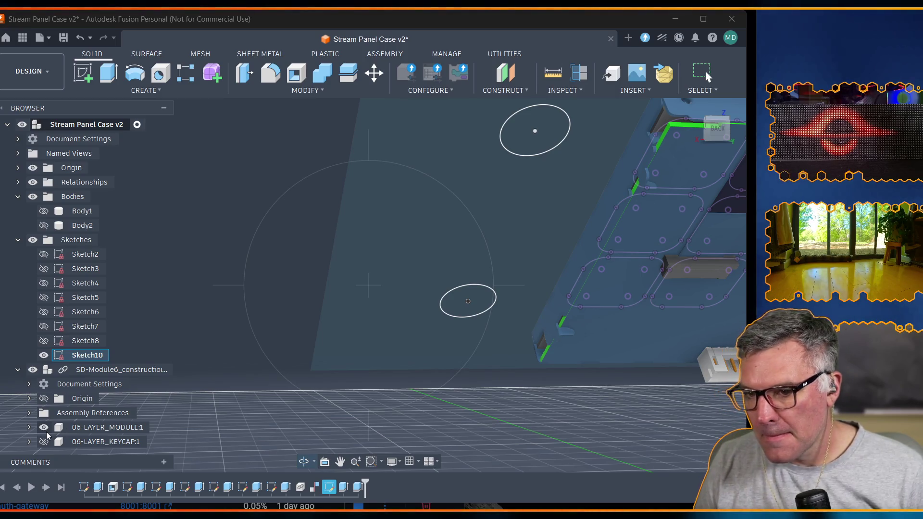
pyautogui.click(44, 429)
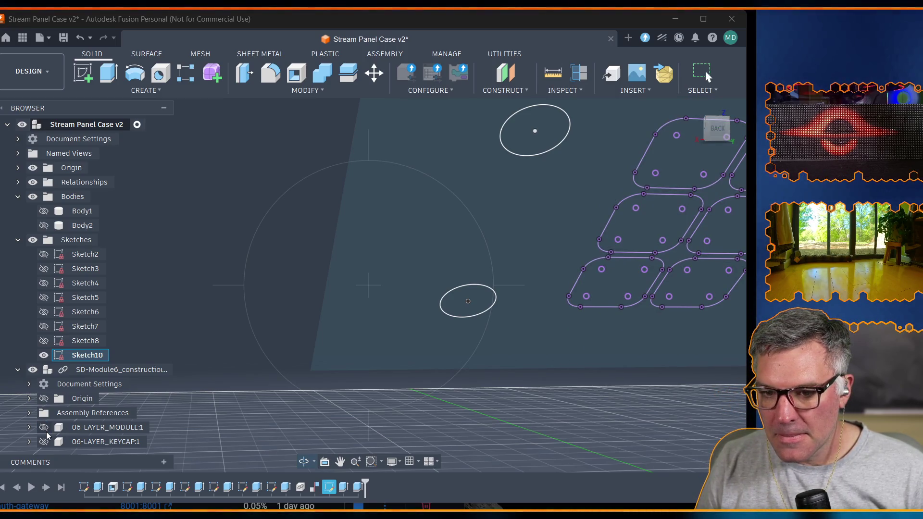
pyautogui.click(44, 427)
pyautogui.click(44, 441)
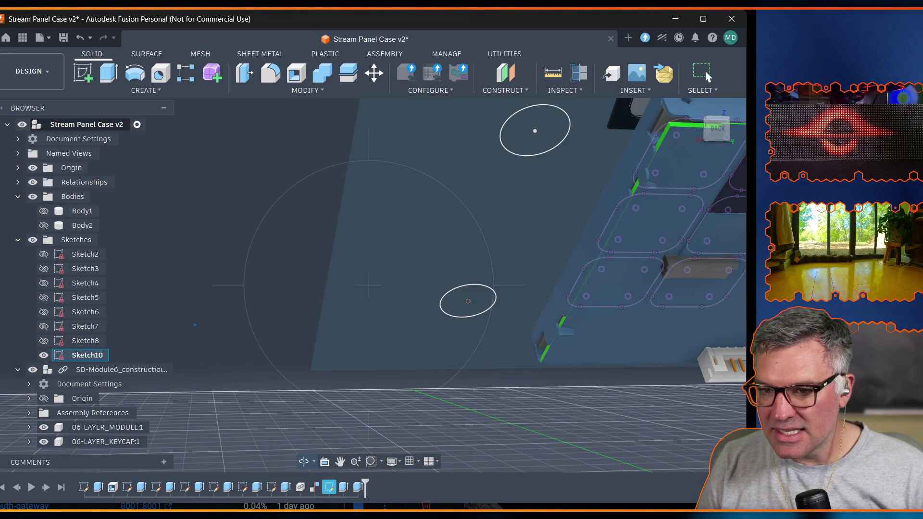
pyautogui.press('F6')
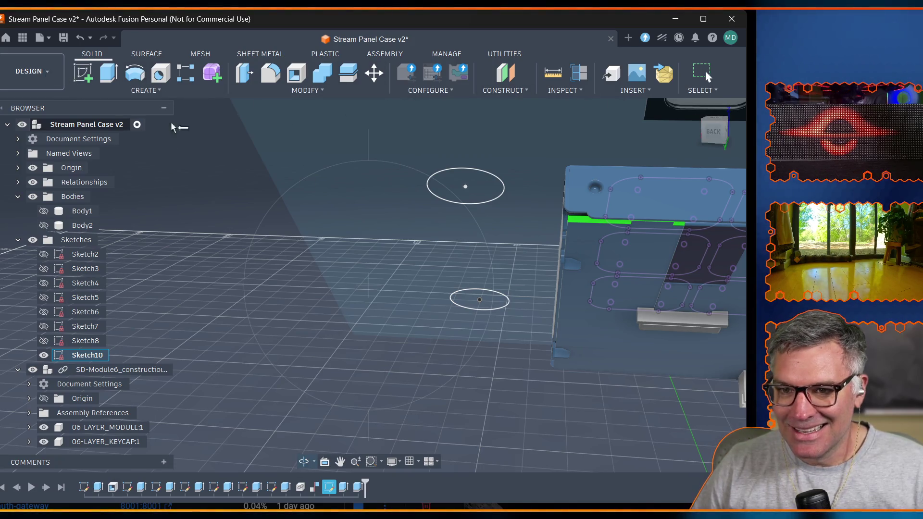
# Snap to a top view and hide the Body2 plate.
pyautogui.keyDown('shift'); pyautogui.moveTo(706, 75); pyautogui.dragTo(707, 76, button='middle'); pyautogui.keyUp('shift')
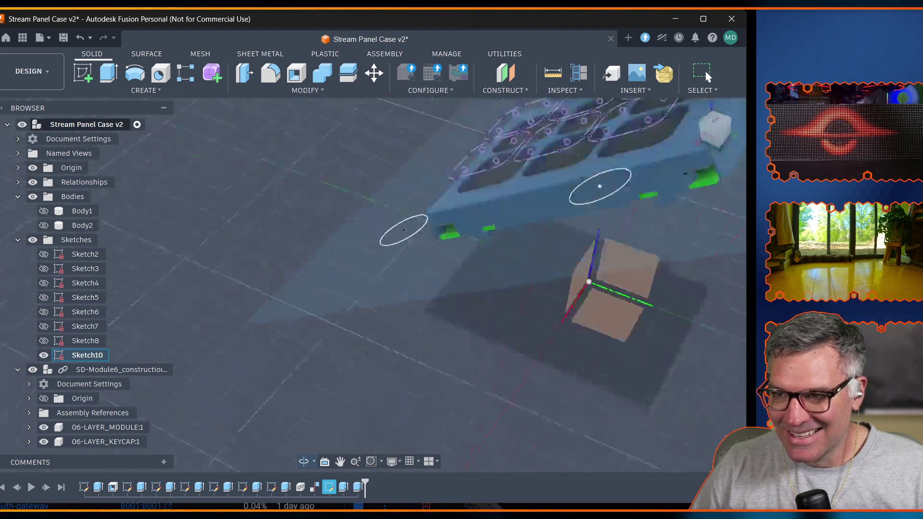
pyautogui.click(716, 127)
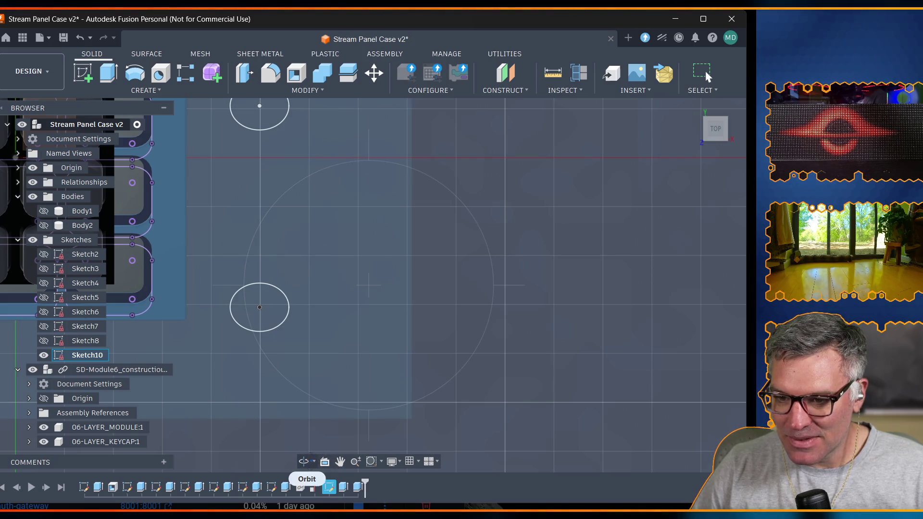
pyautogui.moveTo(257, 403); pyautogui.dragTo(584, 432, button='middle')
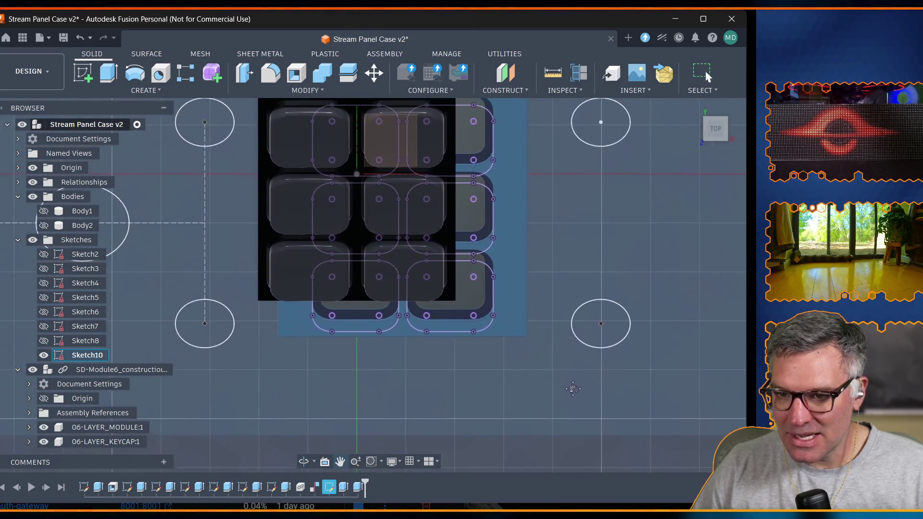
pyautogui.click(44, 226)
# Toggle Body1 off and on, then hide the keycap and switch module bodies.
pyautogui.click(44, 210)
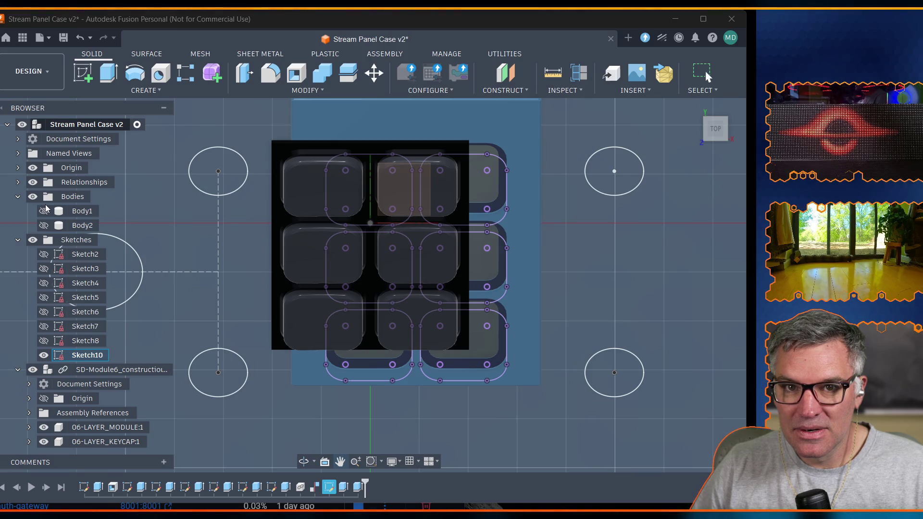
pyautogui.click(44, 210)
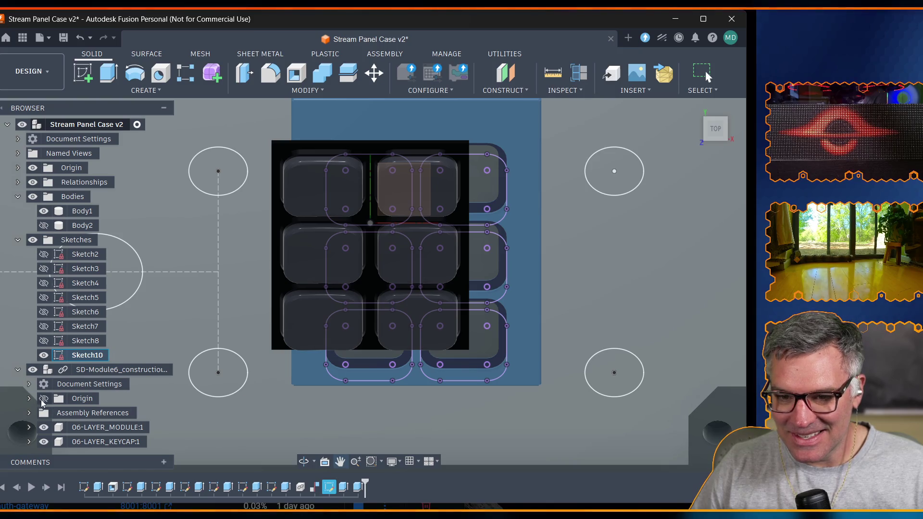
pyautogui.click(44, 440)
pyautogui.click(43, 426)
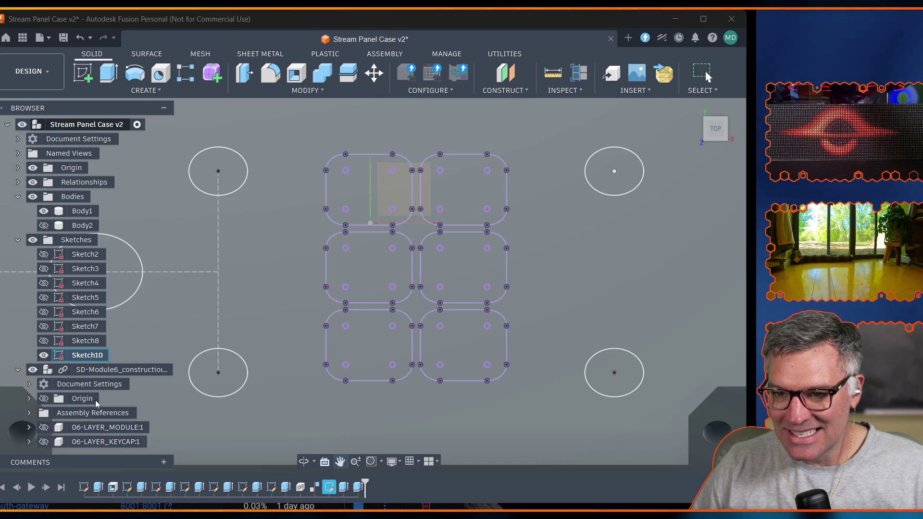
pyautogui.scroll(-4, 487, 247)
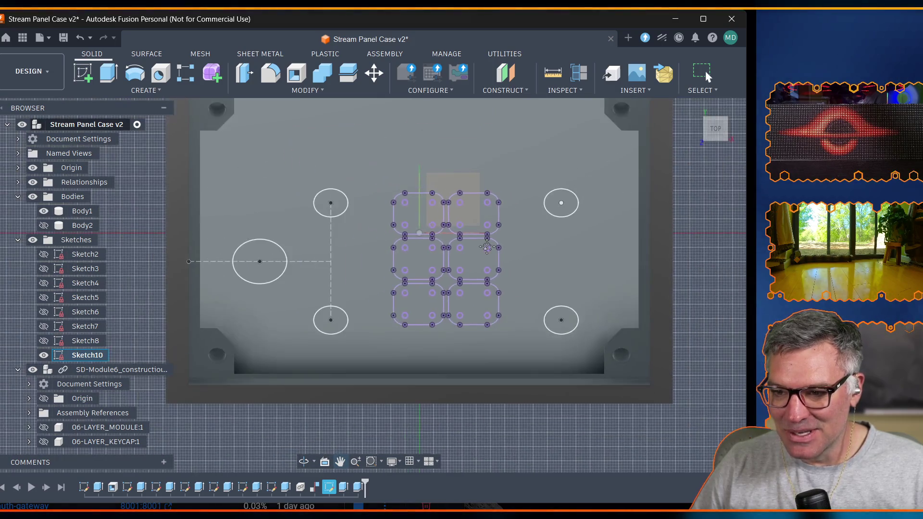
pyautogui.scroll(-1, 487, 247)
pyautogui.scroll(3, 422, 247)
pyautogui.scroll(-1, 422, 247)
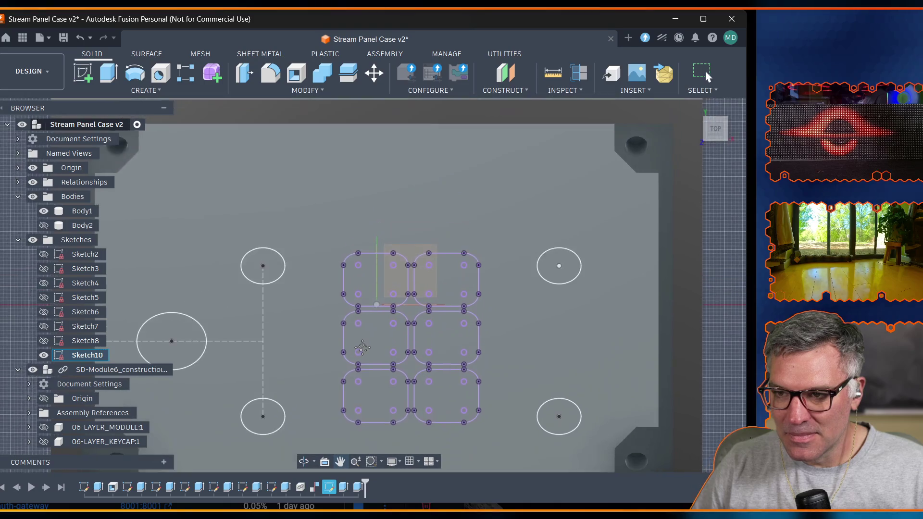
# Hide Sketch10 and start a new sketch on the case body's top face.
pyautogui.moveTo(375, 273); pyautogui.dragTo(381, 319, button='middle')
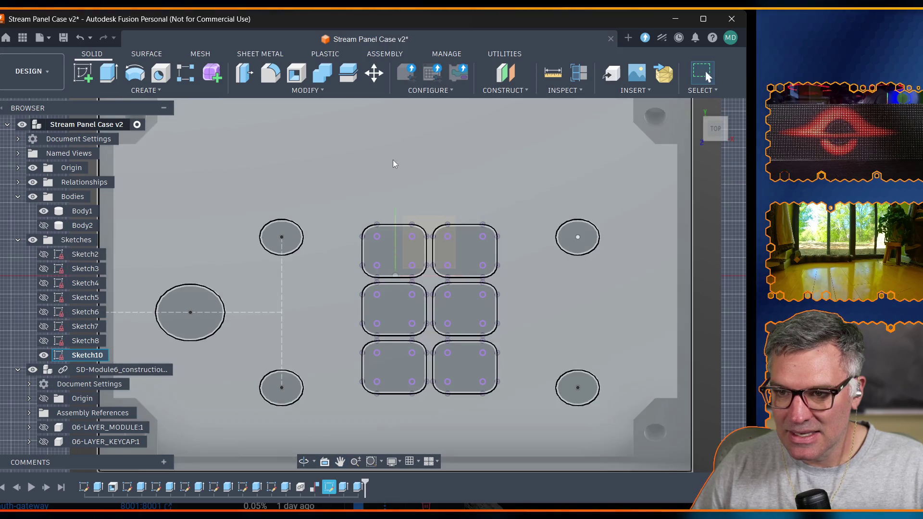
pyautogui.click(393, 164)
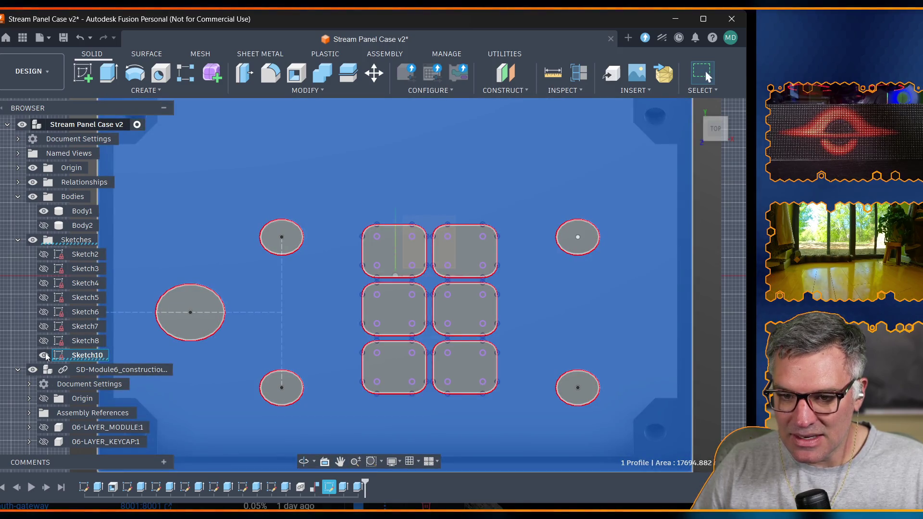
pyautogui.click(44, 354)
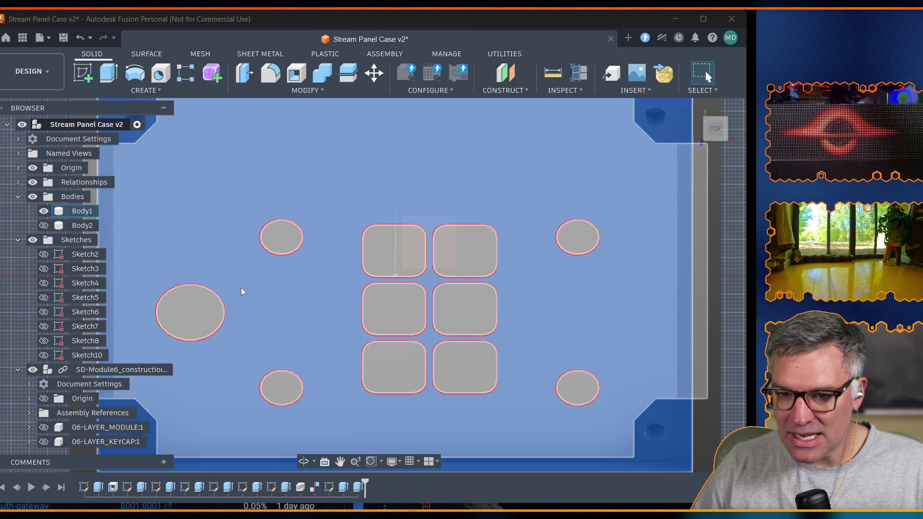
pyautogui.click(391, 305)
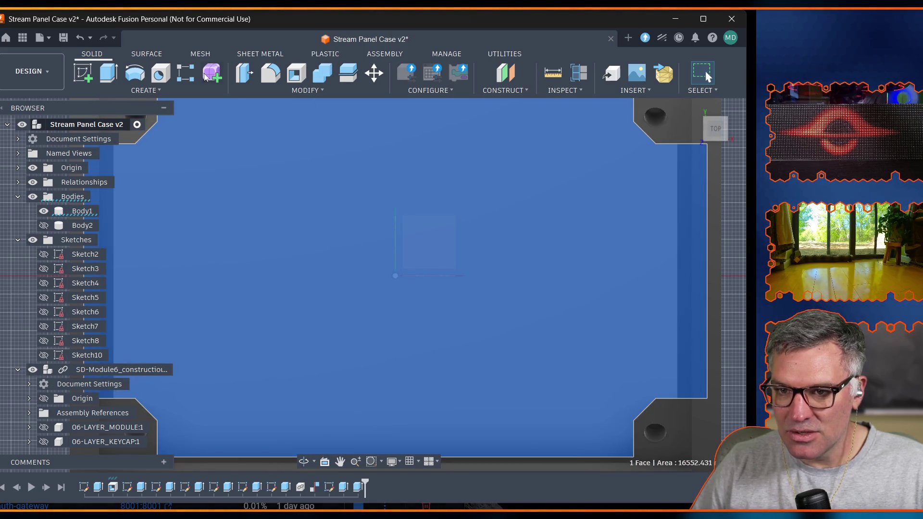
pyautogui.click(83, 69)
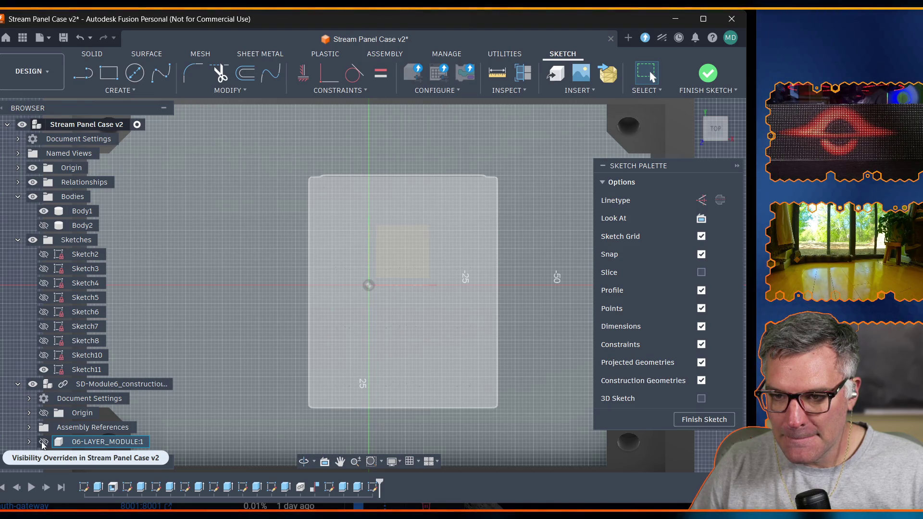
pyautogui.scroll(-1, 42, 440)
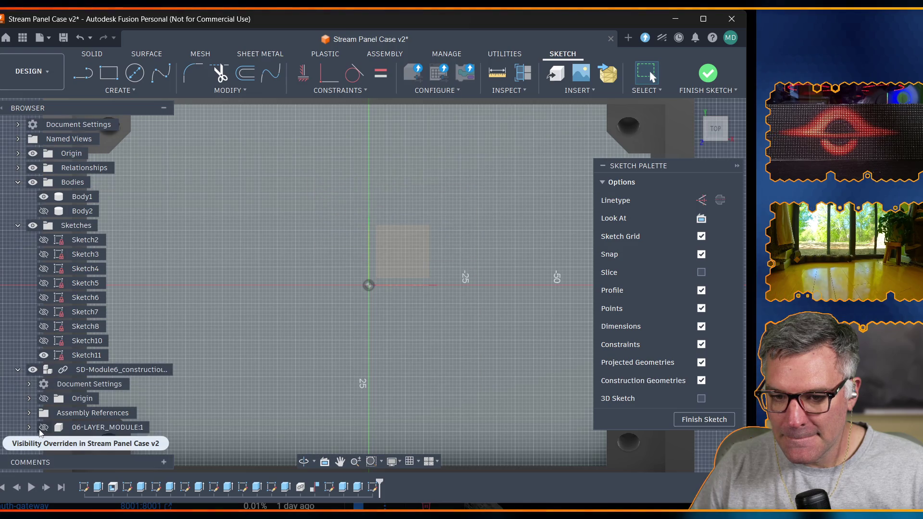
# Show the switch module body and draw a 2-point rectangle enclosing it in Sketch11.
pyautogui.click(44, 426)
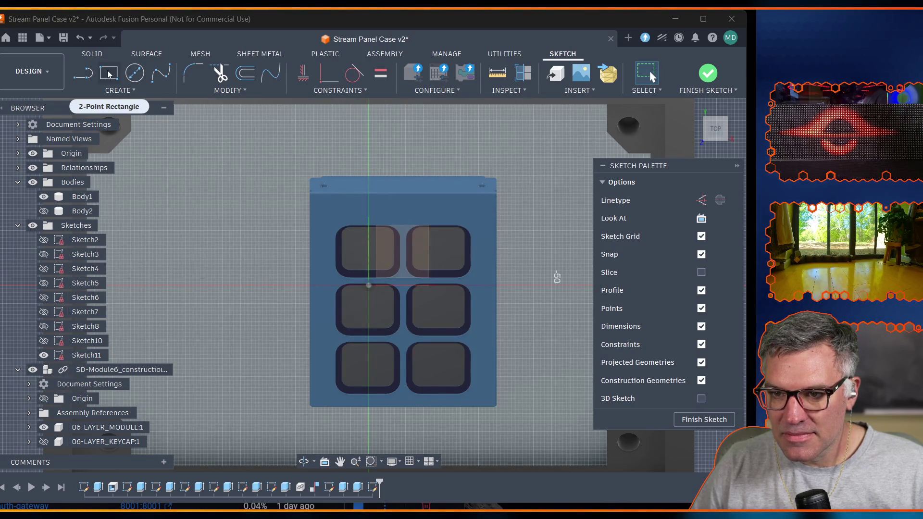
pyautogui.click(109, 74)
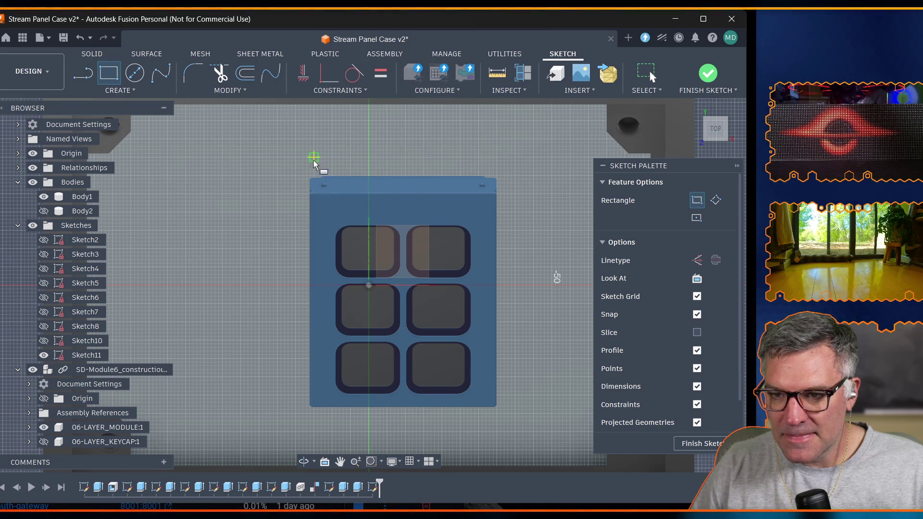
pyautogui.click(296, 165)
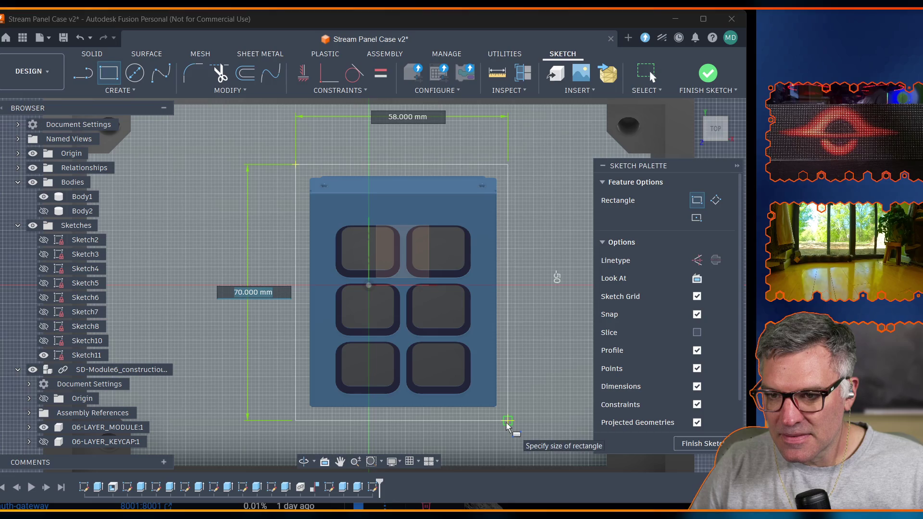
pyautogui.click(506, 427)
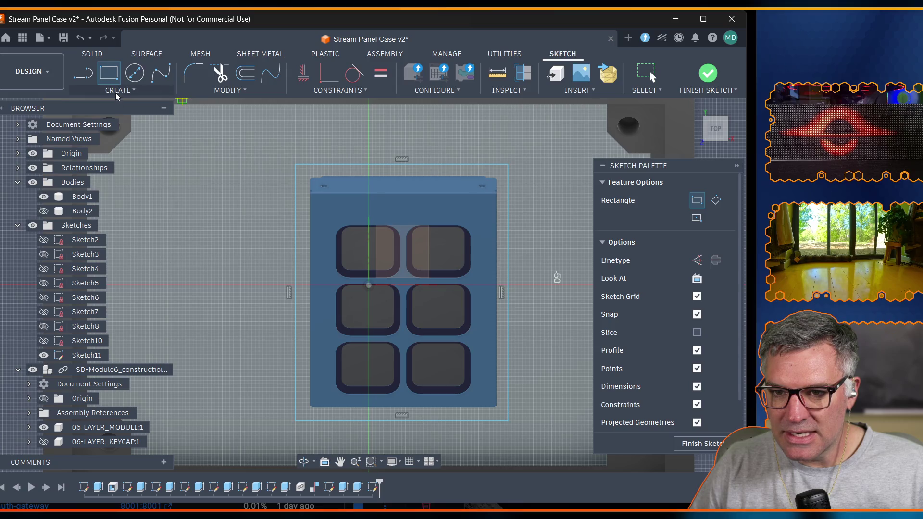
# Dimension the rectangle's left line to the module's left edge as mod_wall_thickness (4.00).
pyautogui.click(119, 90)
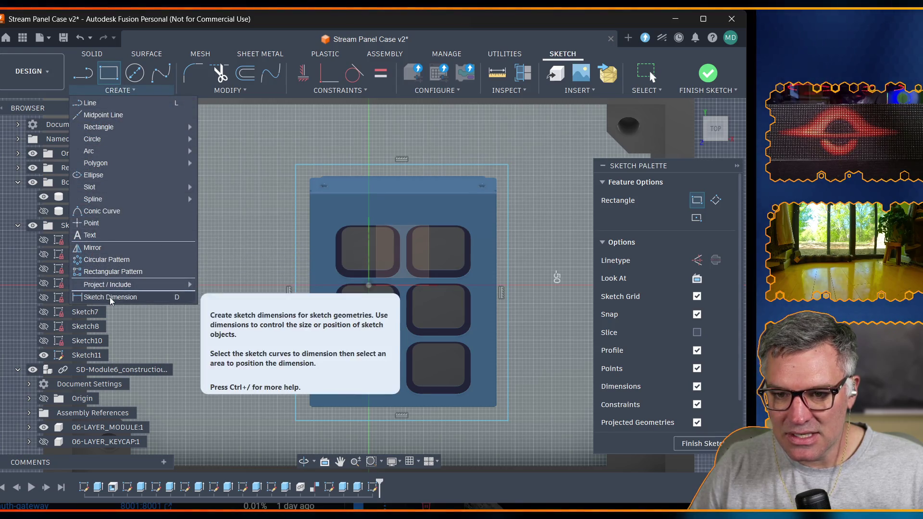
pyautogui.press('Escape')
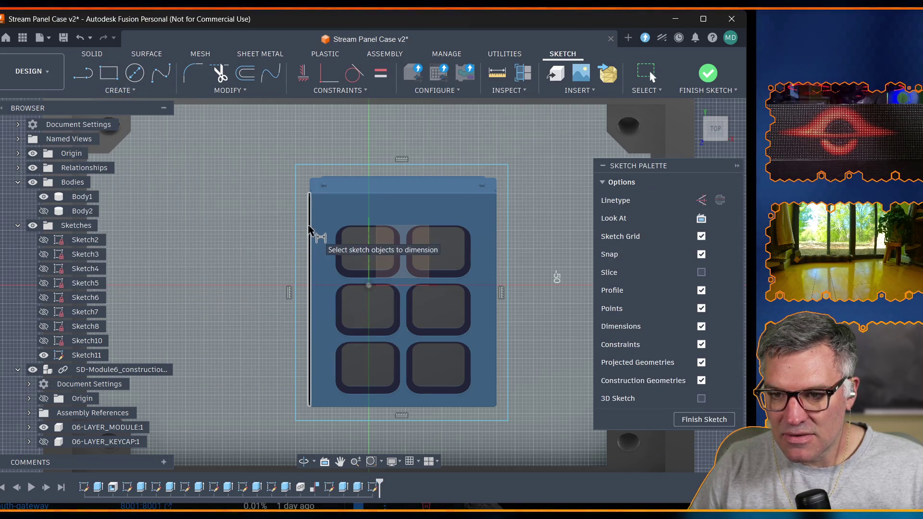
pyautogui.click(310, 232)
pyautogui.click(297, 229)
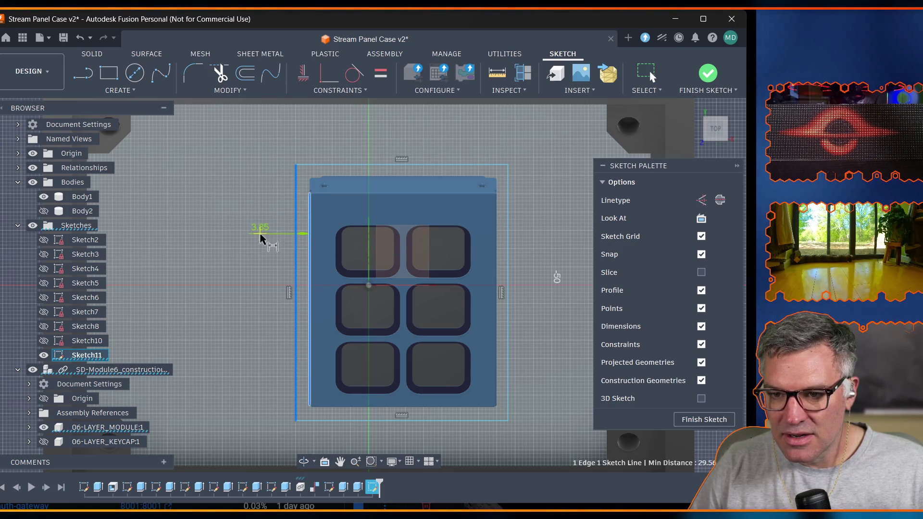
pyautogui.click(261, 238)
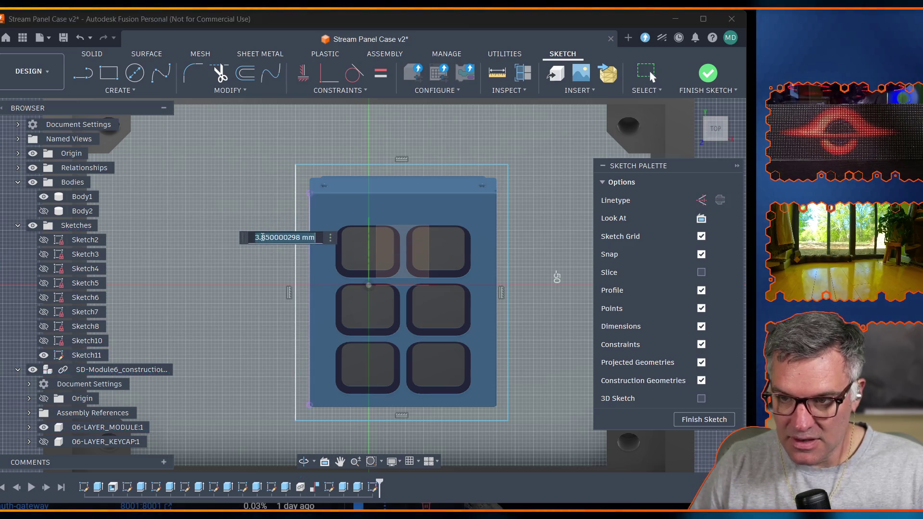
pyautogui.write('mod')
pyautogui.press('Return')
pyautogui.press('Return')
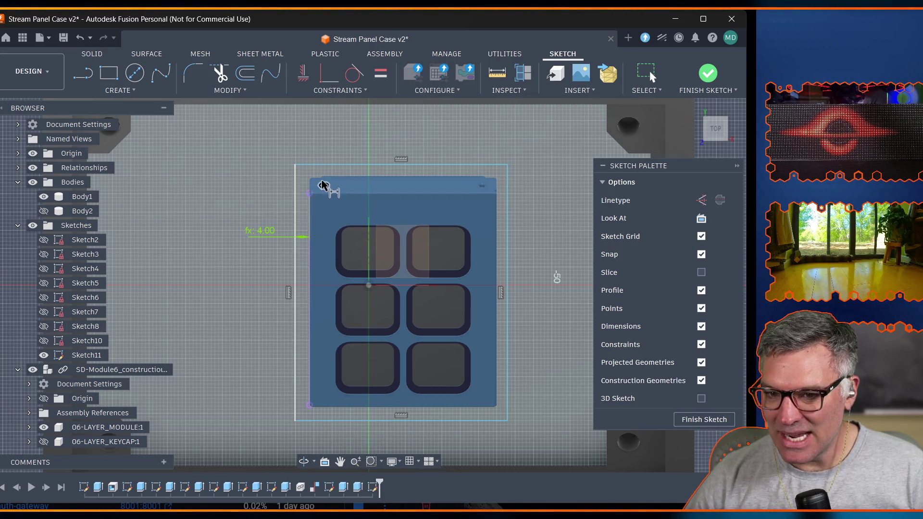
# Dimension the rectangle's top line to the module edge as case_wall_thickness/2 (2.00).
pyautogui.click(399, 177)
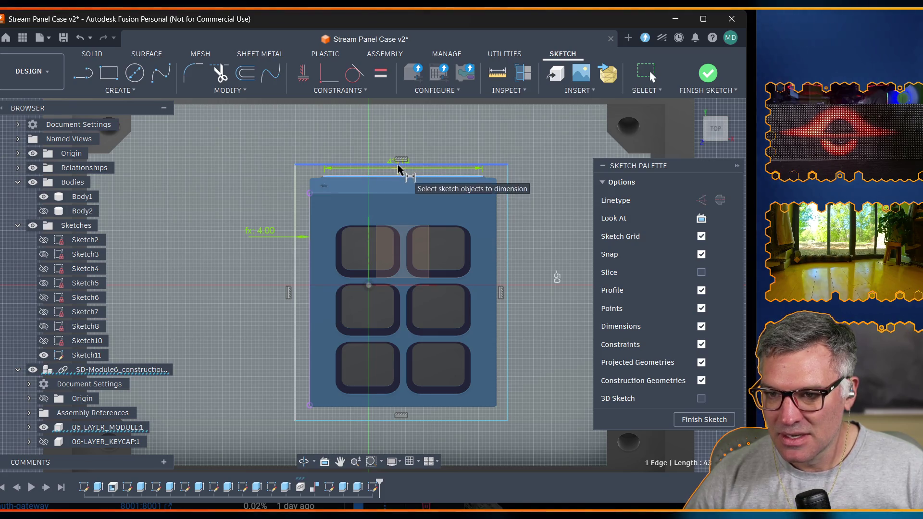
pyautogui.click(397, 167)
pyautogui.click(372, 150)
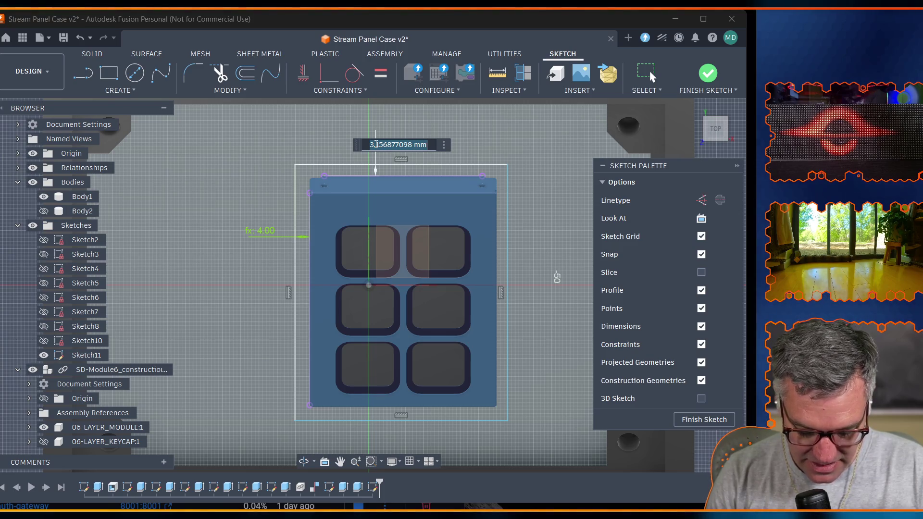
pyautogui.write('wall')
pyautogui.press('Return')
pyautogui.press('Return')
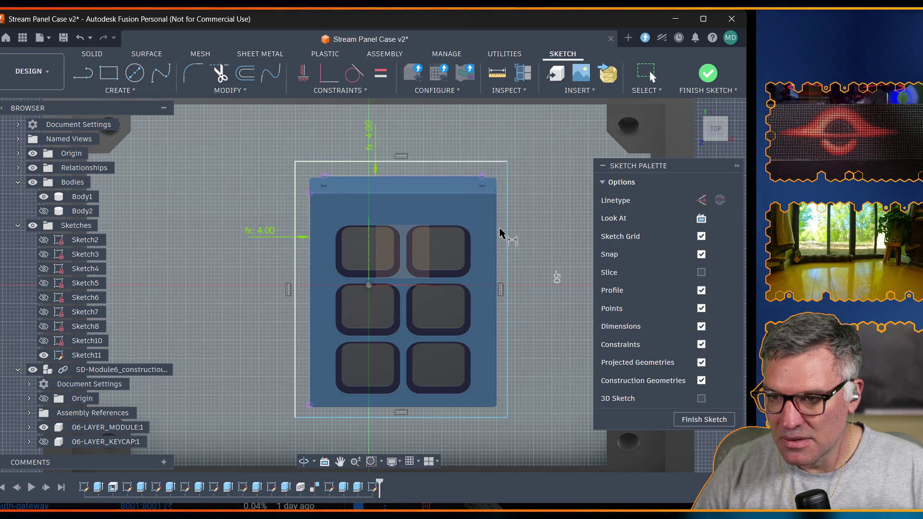
pyautogui.click(374, 133)
pyautogui.write('case_wall_thickness')
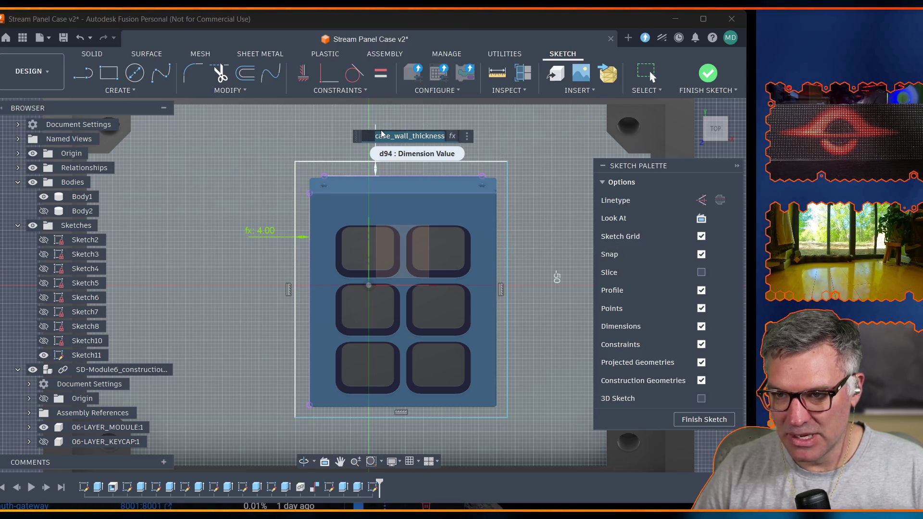
pyautogui.write('/2')
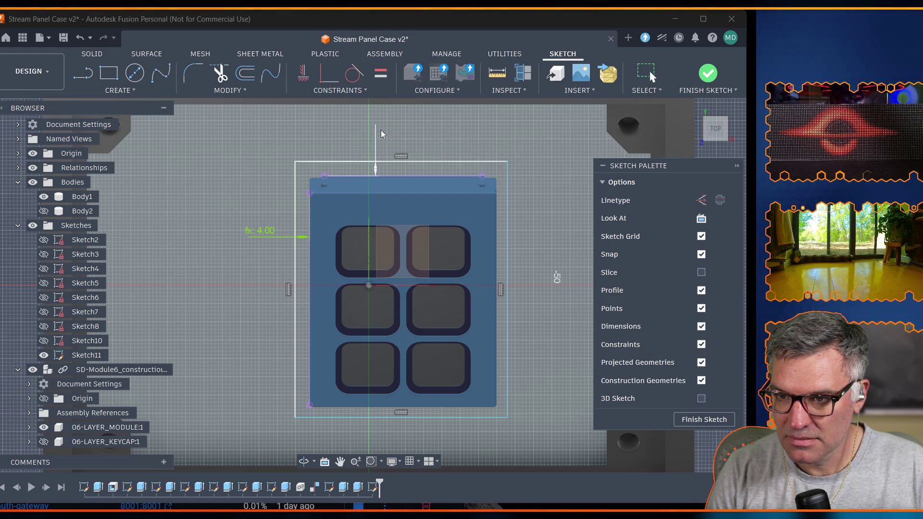
# Change the left offset dimension to case_wall_thickness/2 (2.00) and begin the right-side dimension.
pyautogui.doubleClick(262, 237)
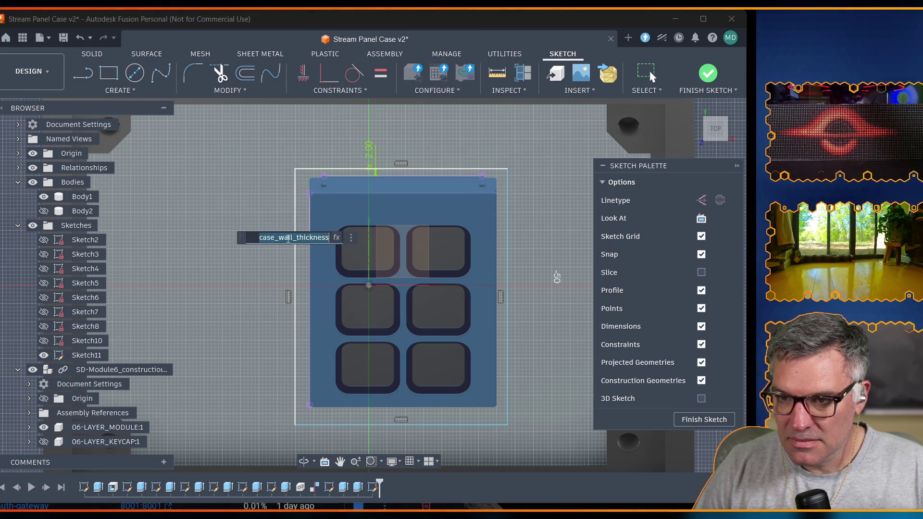
pyautogui.press('Return')
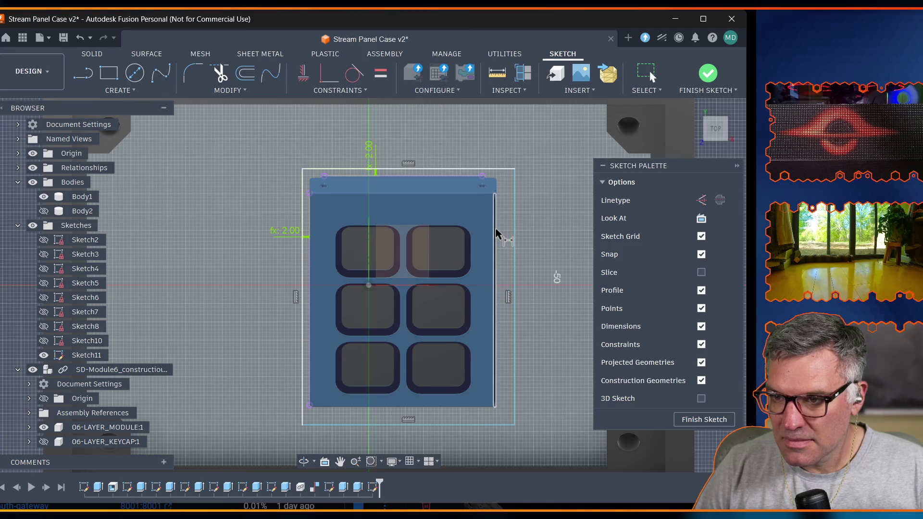
pyautogui.click(495, 233)
# Dimension the rectangle's right line to the module edge as case_wall_thickness/2 (2.00).
pyautogui.click(513, 236)
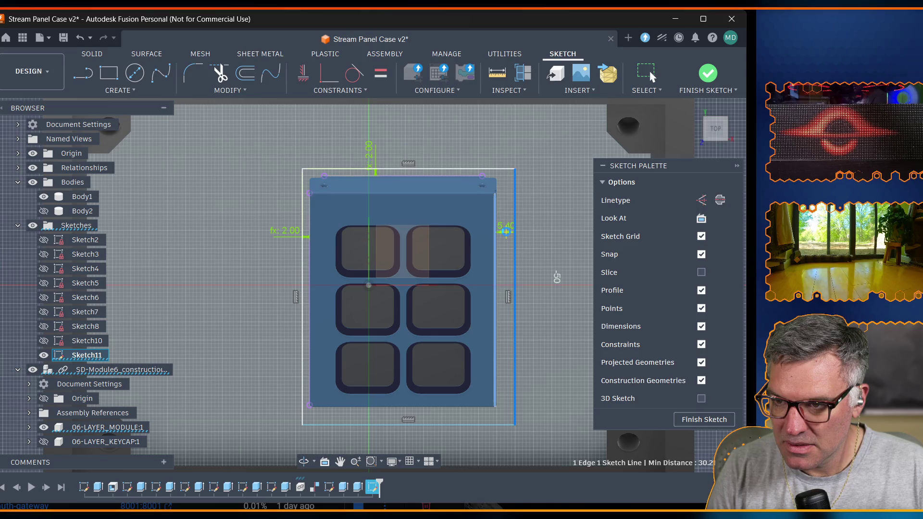
pyautogui.click(507, 230)
pyautogui.write('cas')
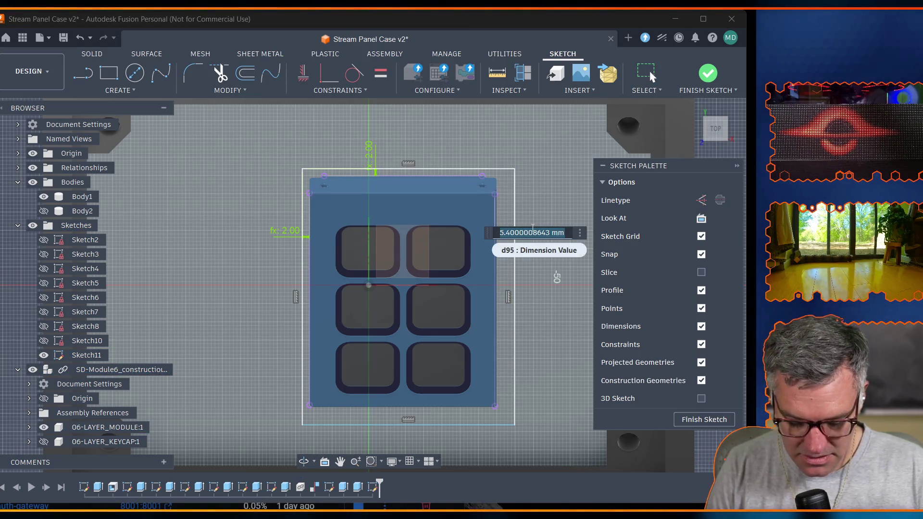
pyautogui.press('Tab')
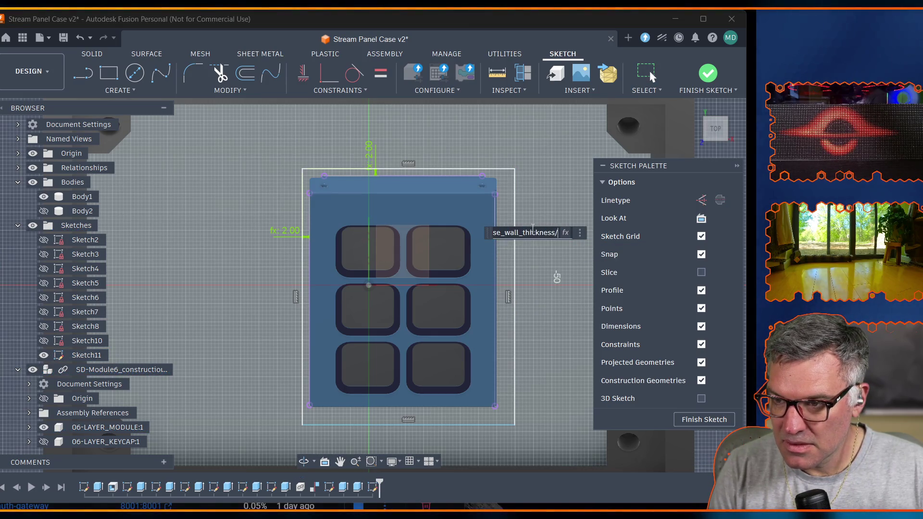
pyautogui.press('Return')
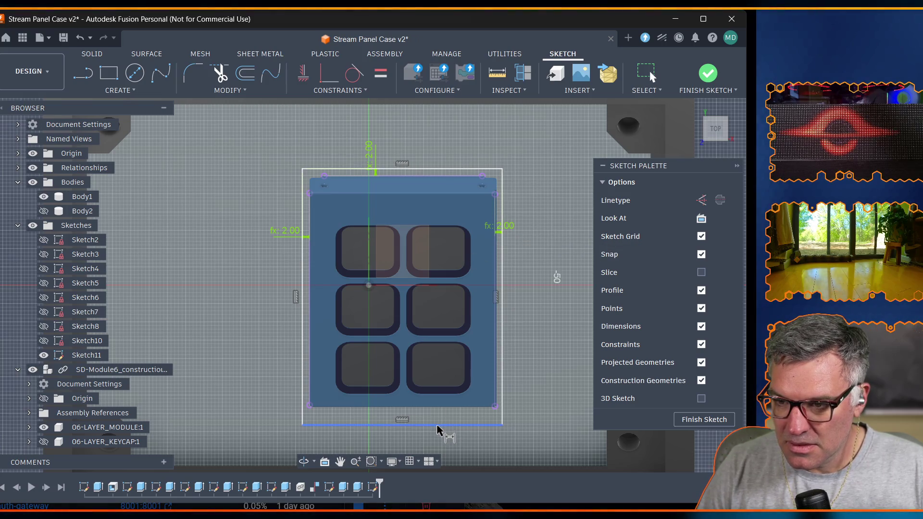
# Attempt a bottom-line dimension, cancel it, and clear the selection.
pyautogui.click(438, 406)
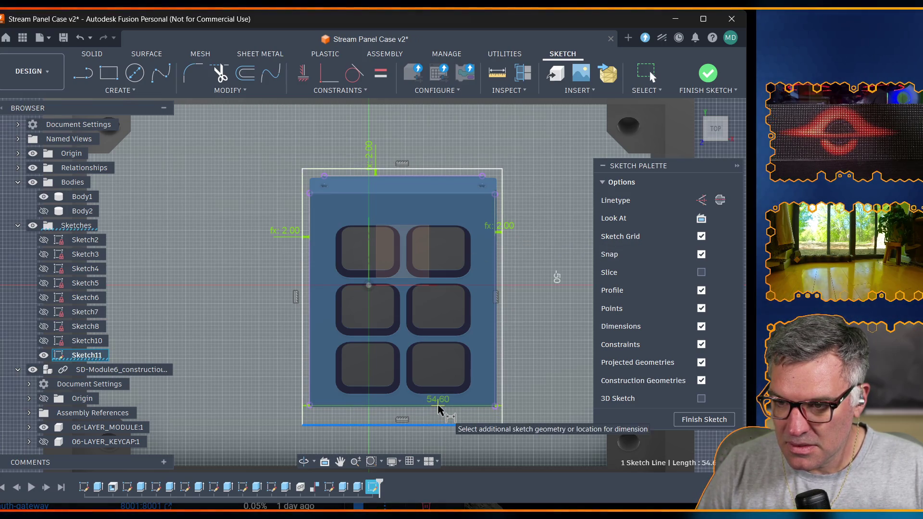
pyautogui.press('Escape')
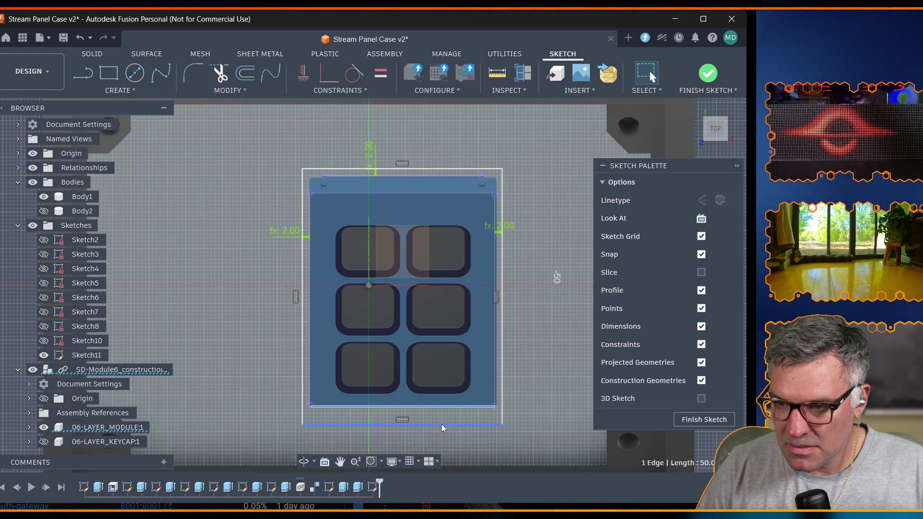
pyautogui.click(442, 426)
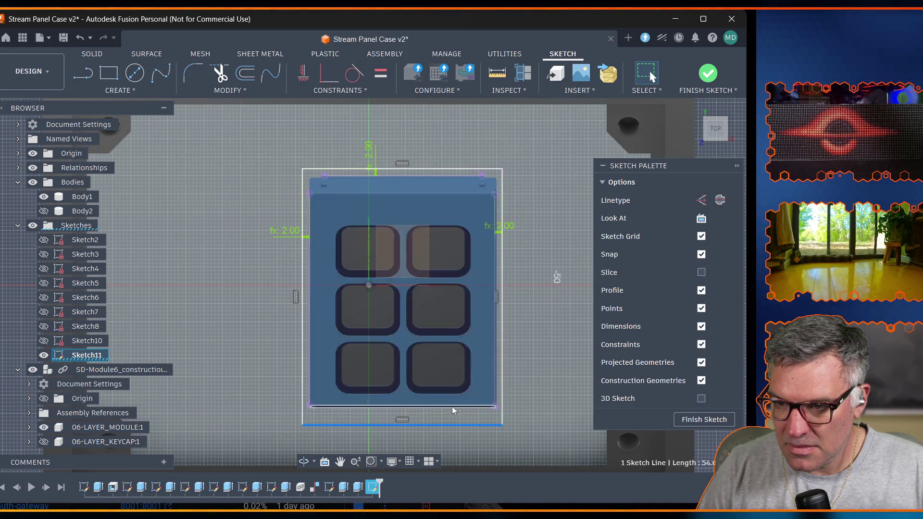
pyautogui.click(123, 91)
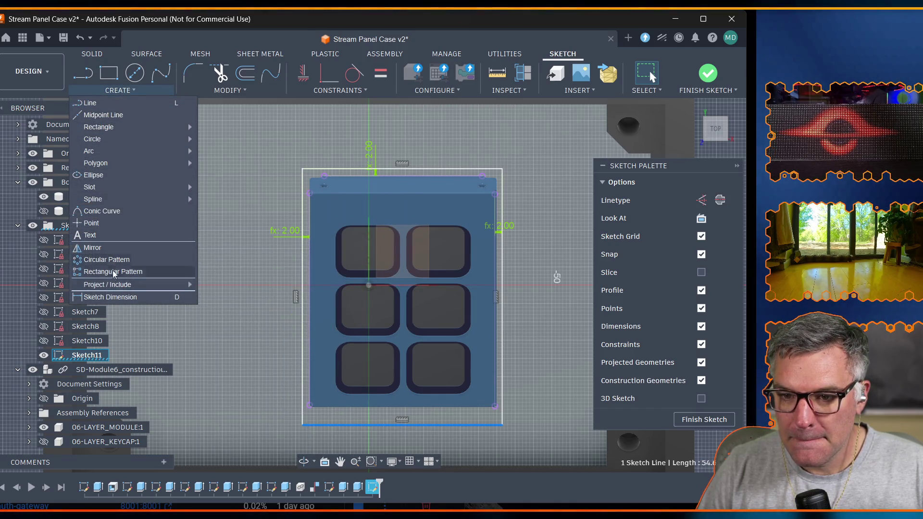
pyautogui.click(109, 297)
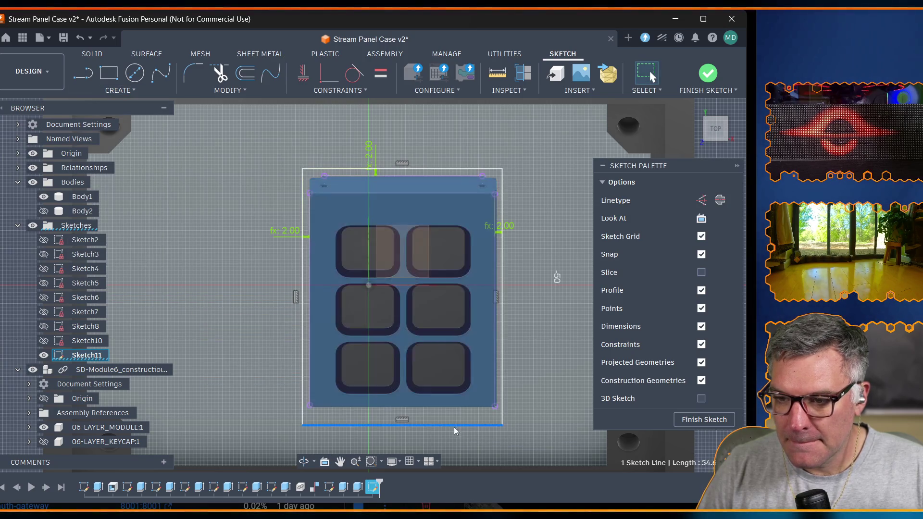
pyautogui.press('Escape')
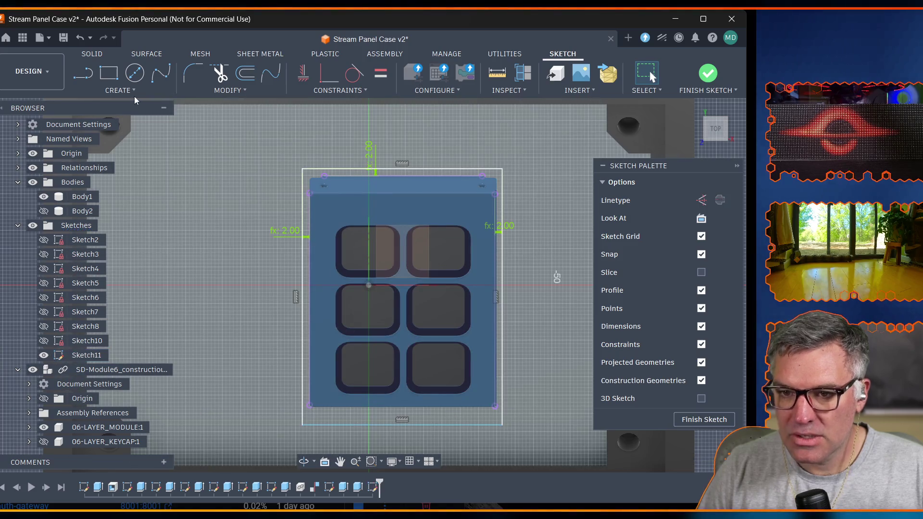
# Start dimensioning the bottom sketch line against the case edge, cancelling a first attempt.
pyautogui.click(134, 92)
pyautogui.click(110, 297)
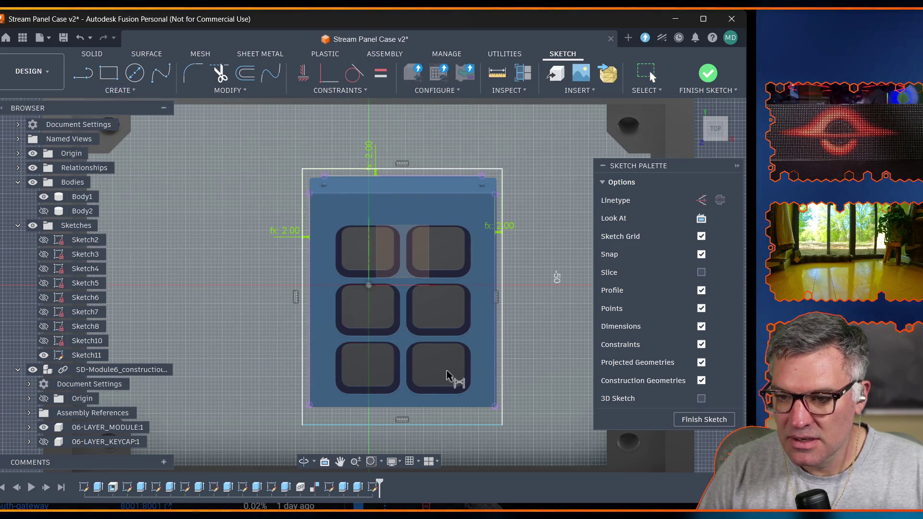
pyautogui.click(449, 425)
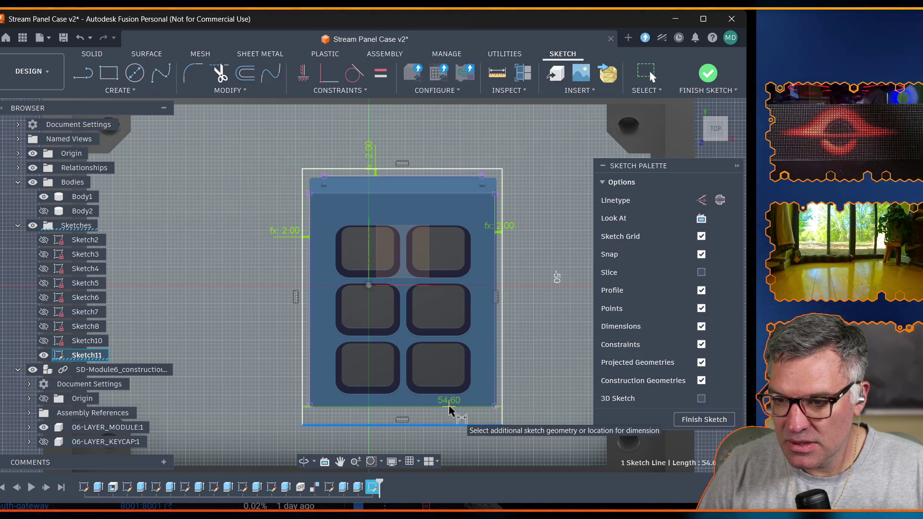
pyautogui.scroll(1, 449, 412)
pyautogui.scroll(3, 447, 404)
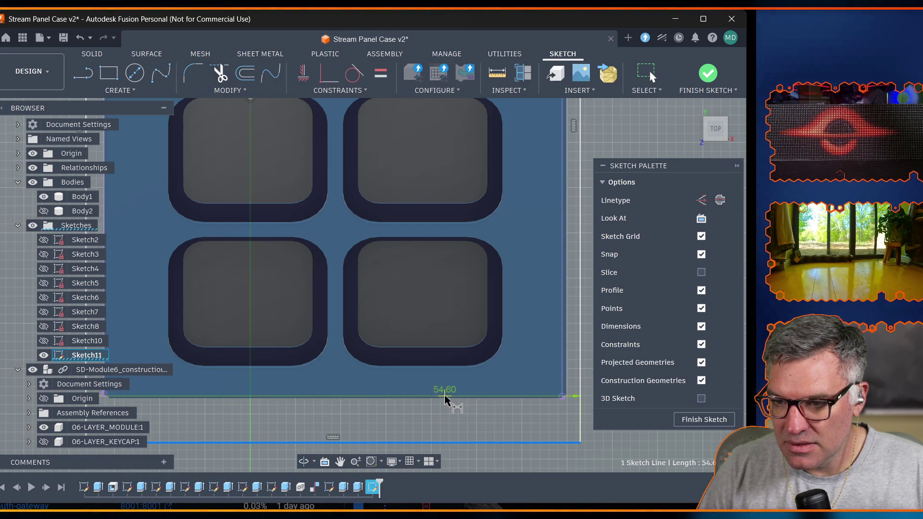
pyautogui.press('Escape')
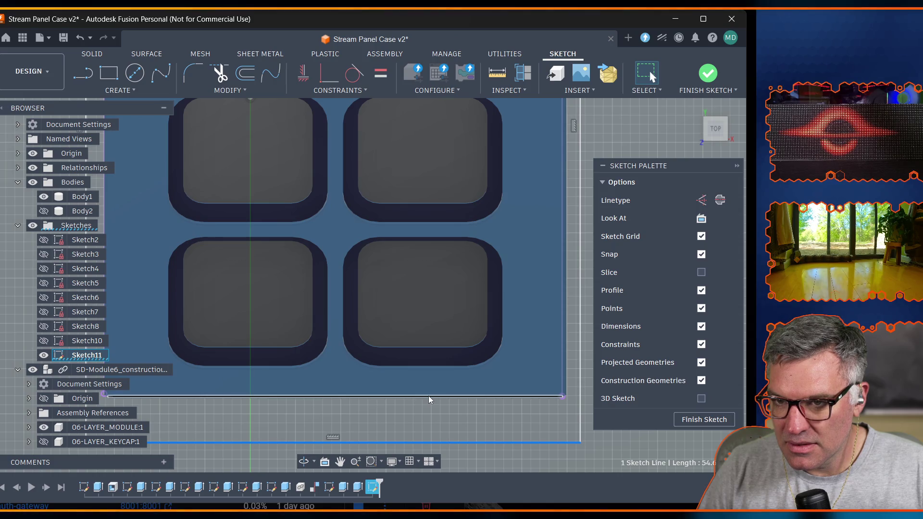
pyautogui.click(428, 396)
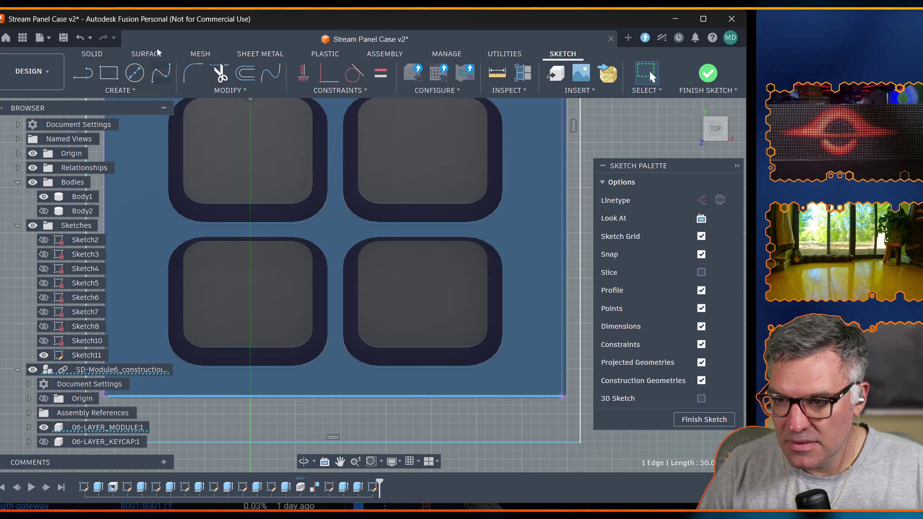
# Set the bottom offset to case_wall_thickness/2 (2.00) and finish Sketch11.
pyautogui.click(115, 91)
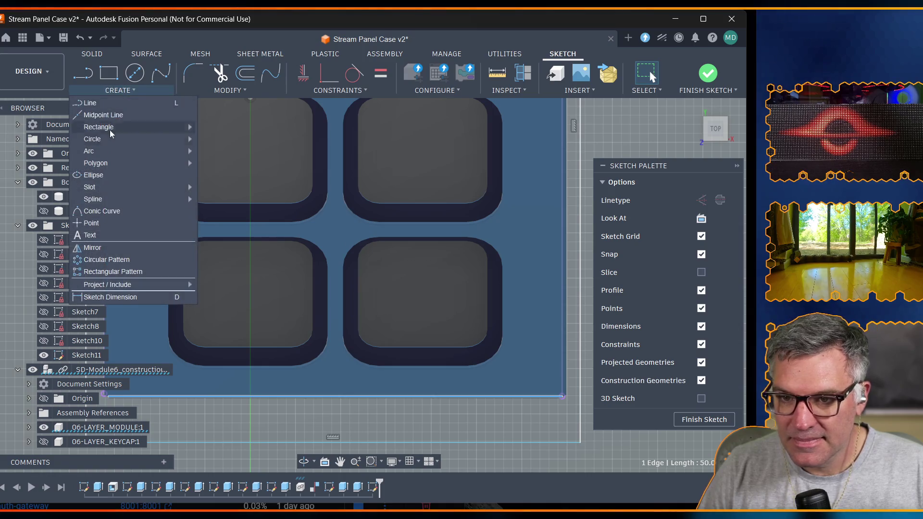
pyautogui.click(116, 297)
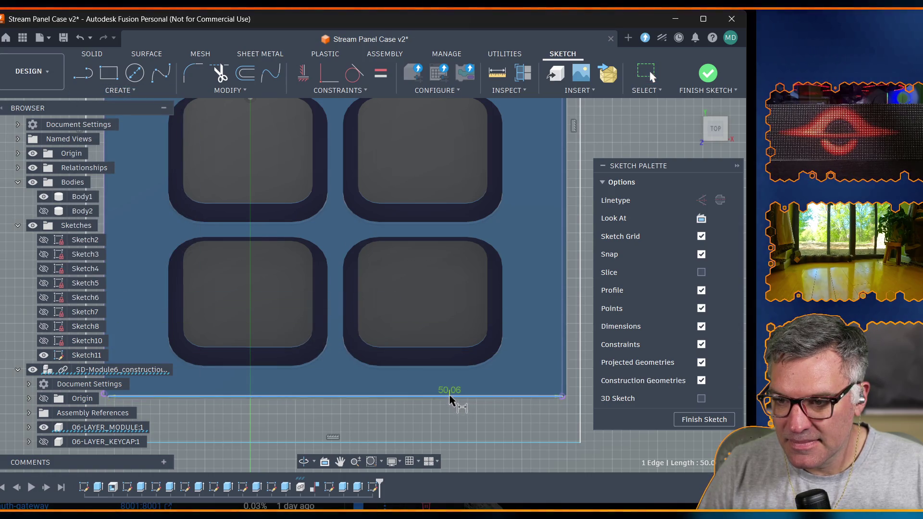
pyautogui.click(468, 443)
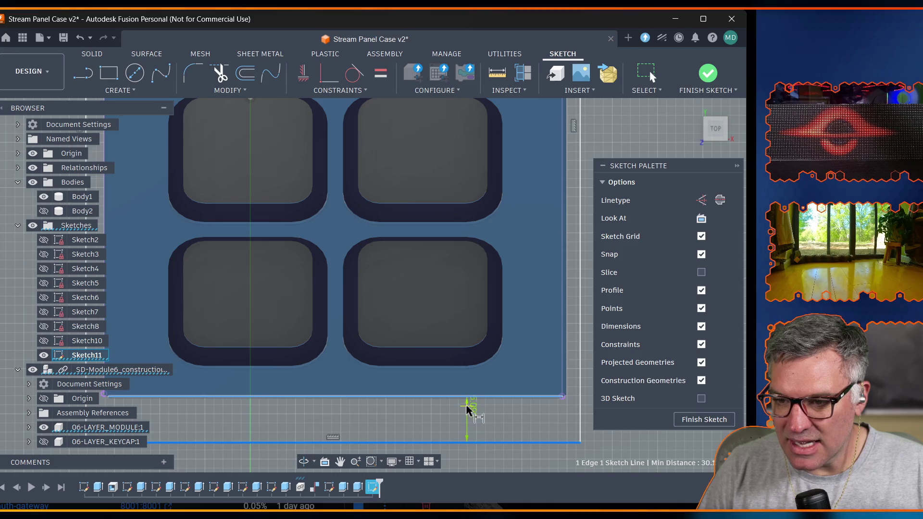
pyautogui.click(482, 426)
pyautogui.write('wall')
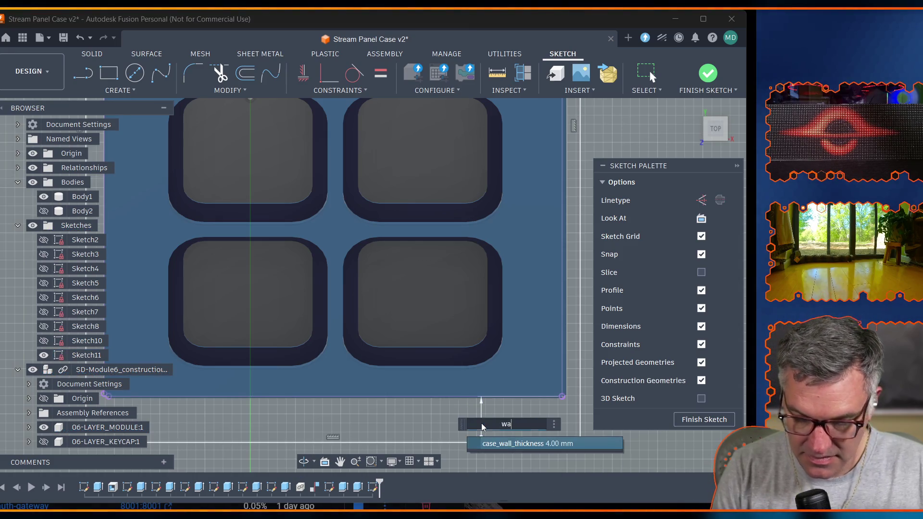
pyautogui.click(481, 423)
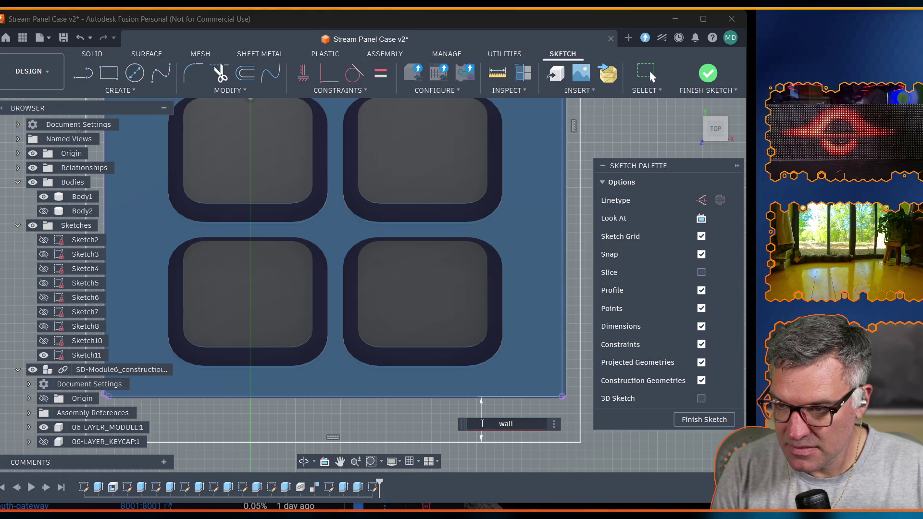
pyautogui.write('_')
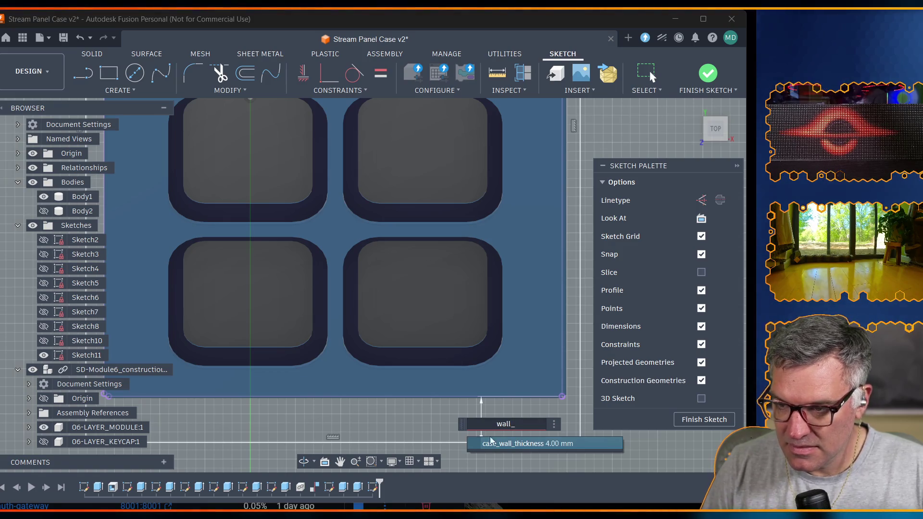
pyautogui.click(518, 443)
pyautogui.write('/2')
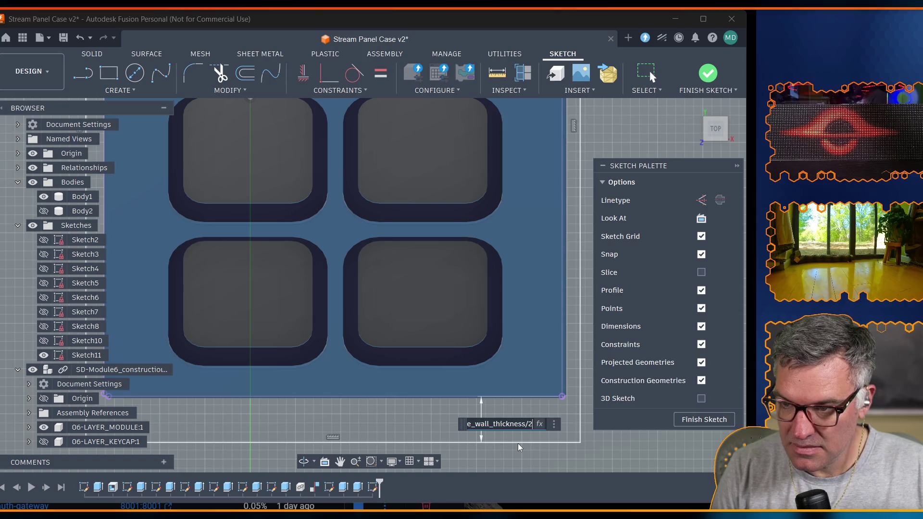
pyautogui.press('Return')
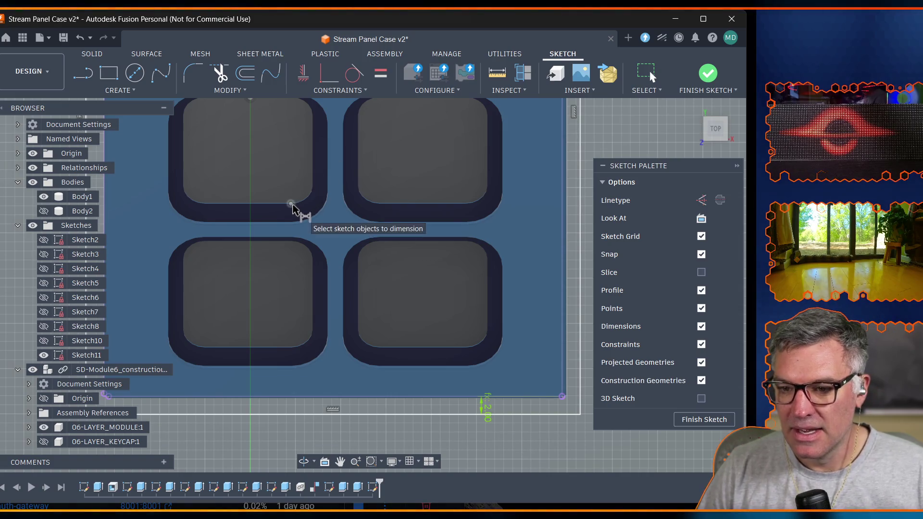
pyautogui.click(709, 75)
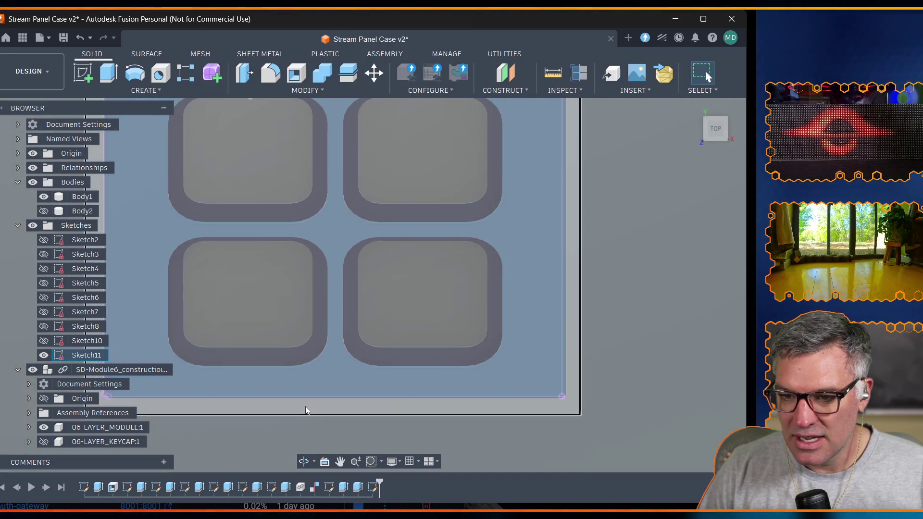
# Select the Sketch11 profiles, show Sketch11, Body2 and the switch module, and start an extrude.
pyautogui.click(305, 407)
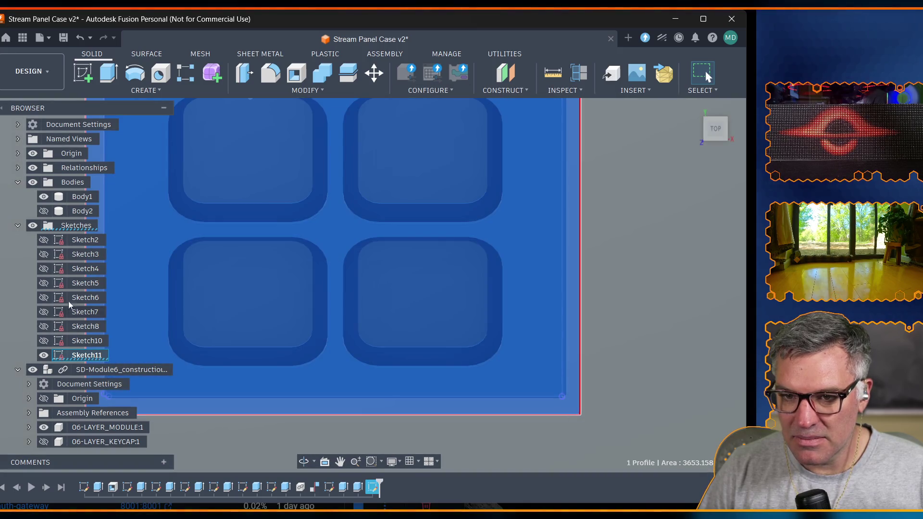
pyautogui.click(33, 370)
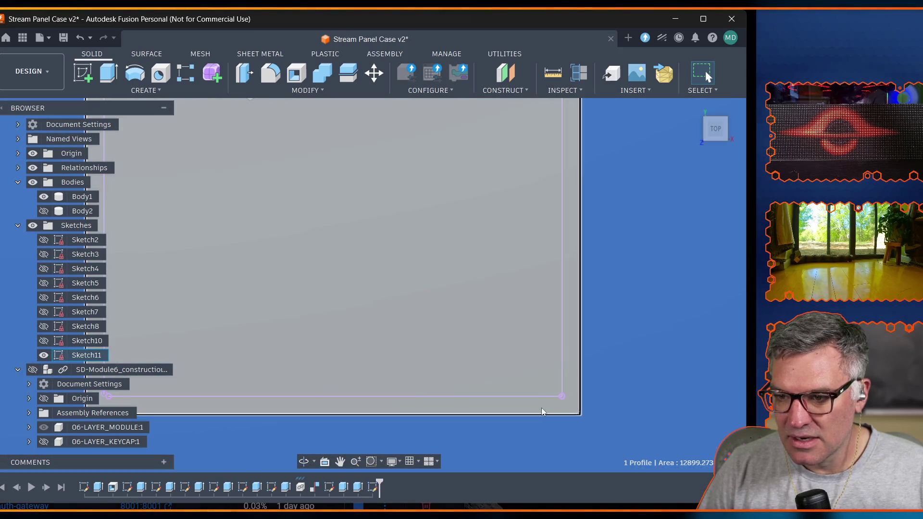
pyautogui.click(541, 407)
pyautogui.click(44, 354)
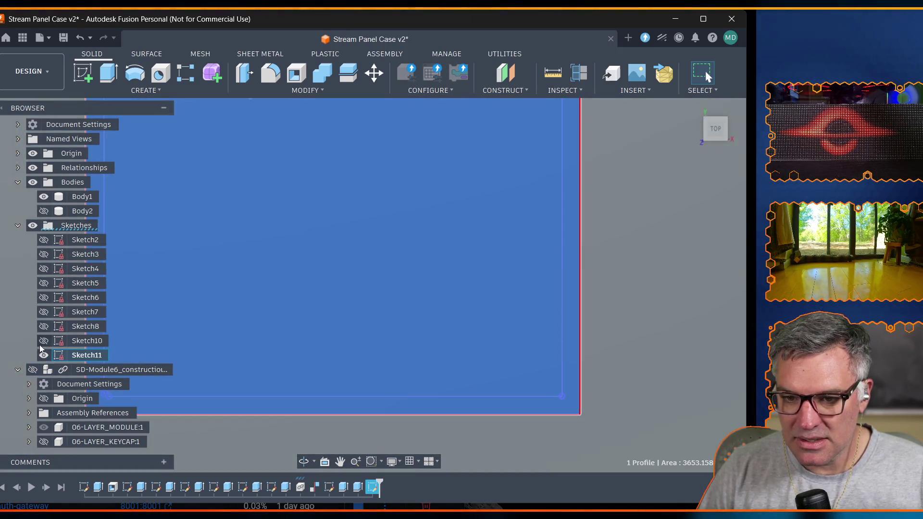
pyautogui.click(44, 210)
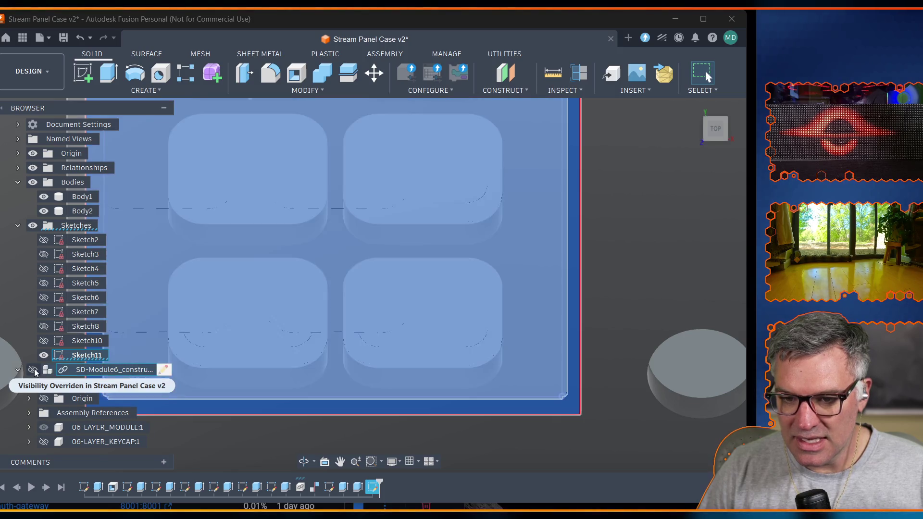
pyautogui.click(32, 369)
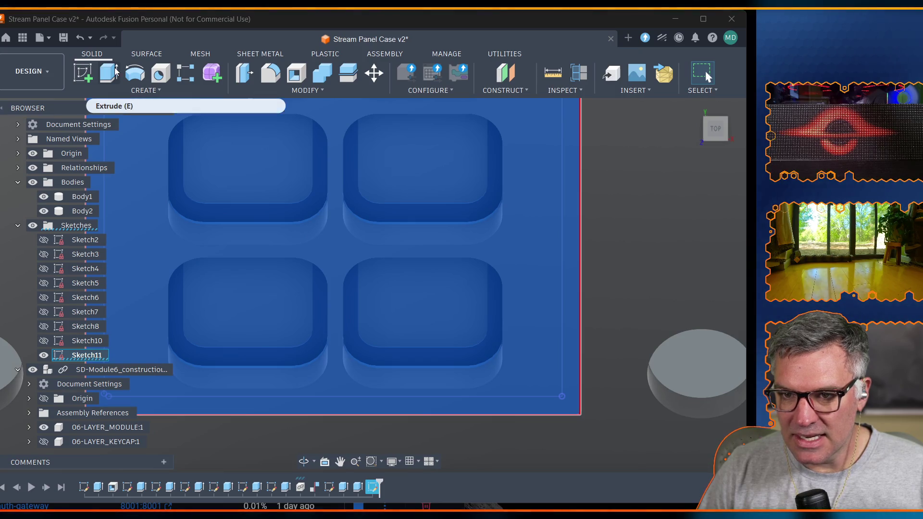
pyautogui.click(115, 70)
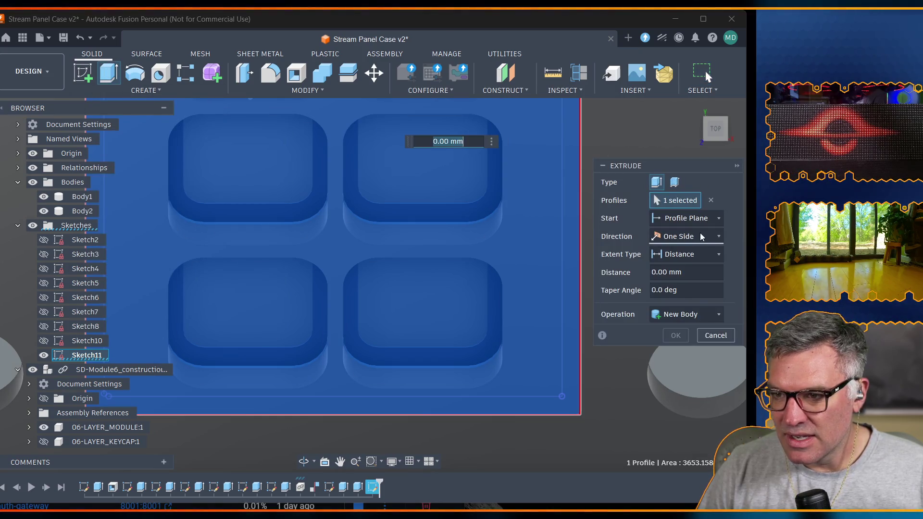
# Extrude the profile with extent All as a New Body, creating Body3.
pyautogui.click(699, 254)
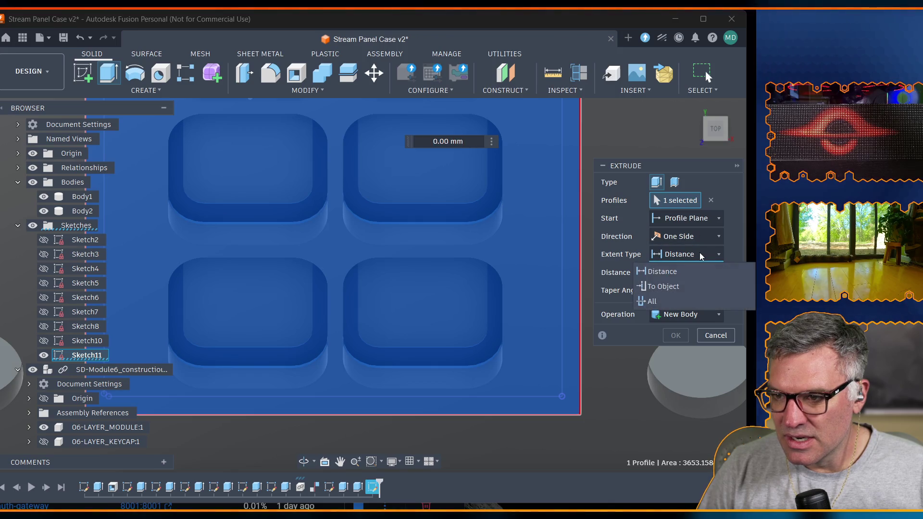
pyautogui.click(661, 303)
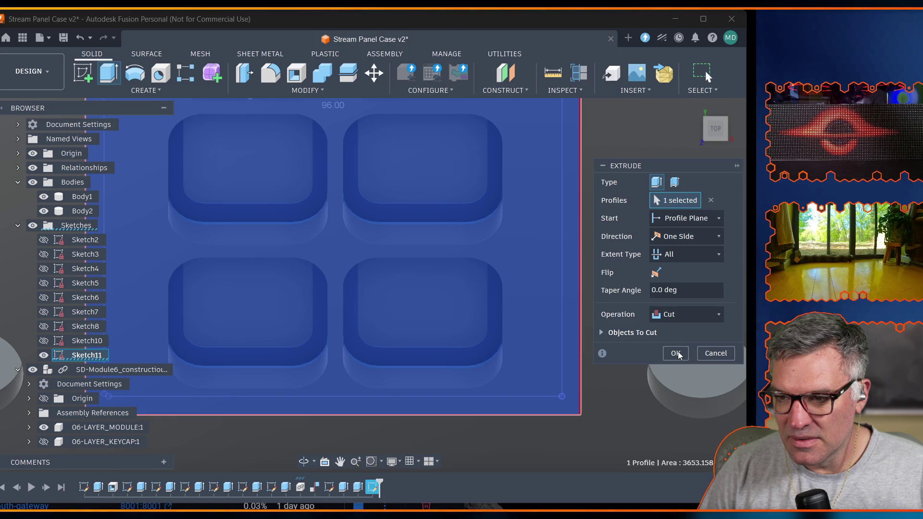
pyautogui.click(683, 315)
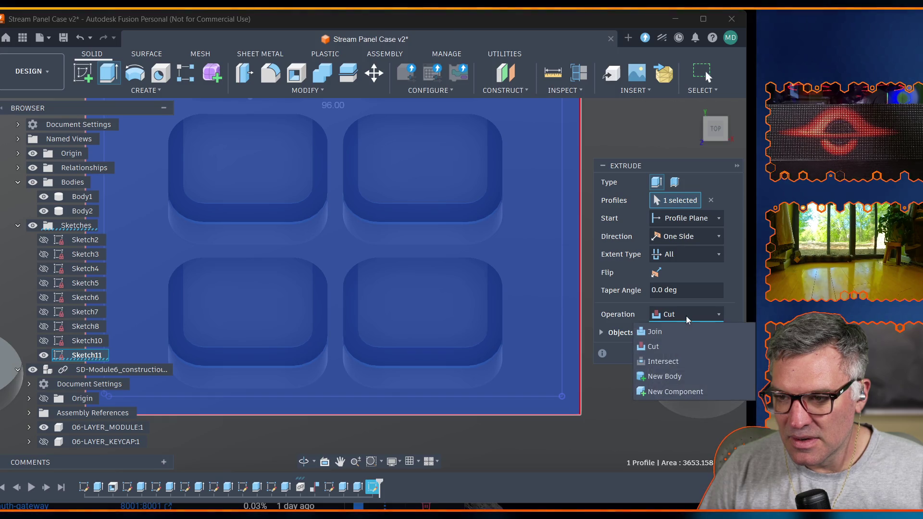
pyautogui.click(672, 372)
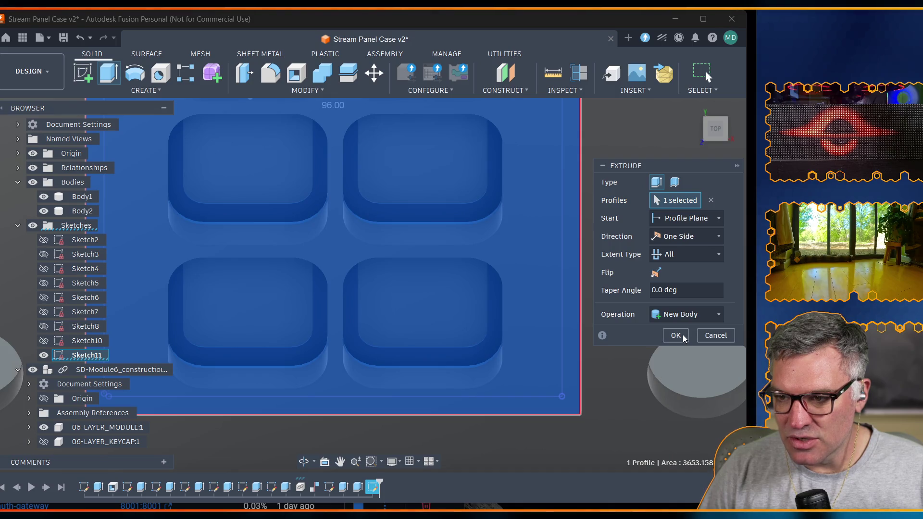
pyautogui.click(680, 336)
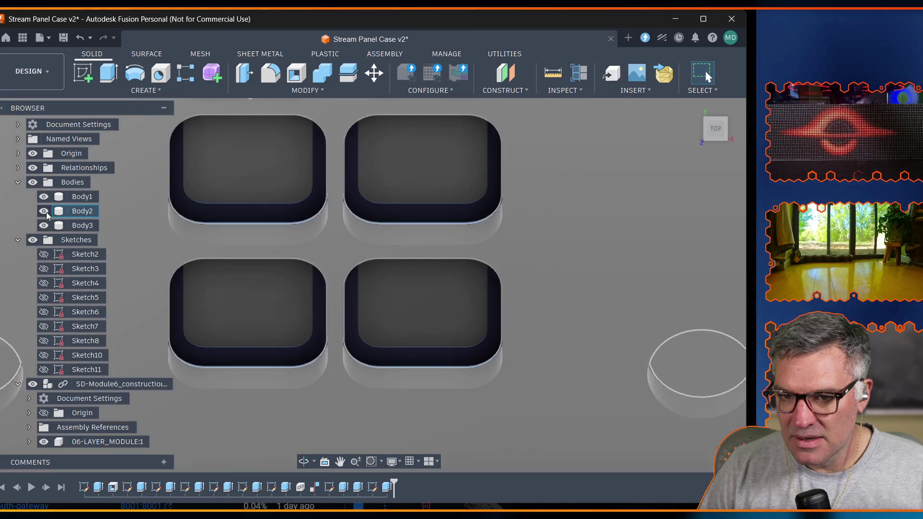
# Hide Body2 and 06-LAYER_MODULE:1, orbit to look into the case, and step the timeline back one feature.
pyautogui.click(44, 211)
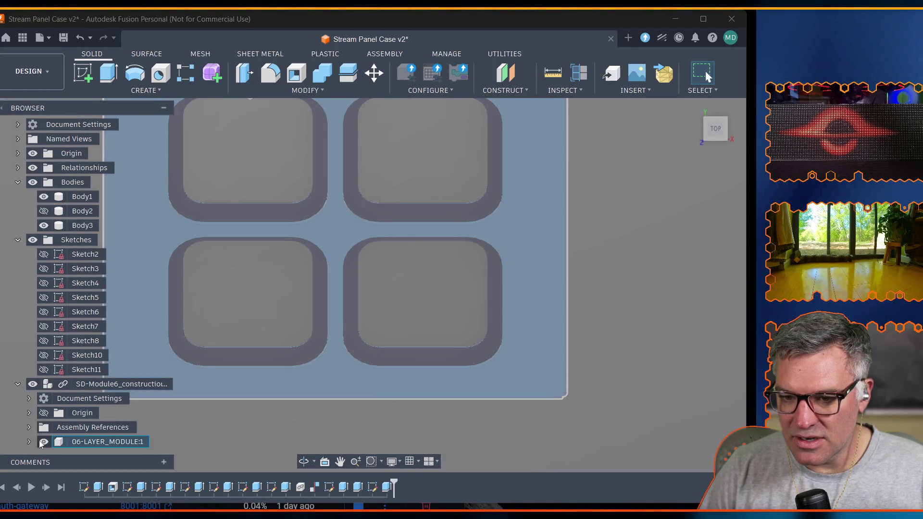
pyautogui.click(44, 442)
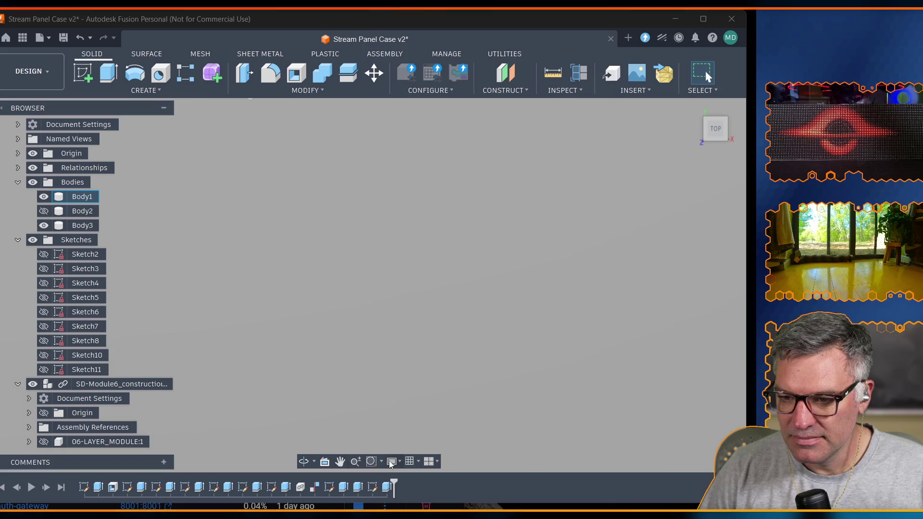
pyautogui.click(390, 461)
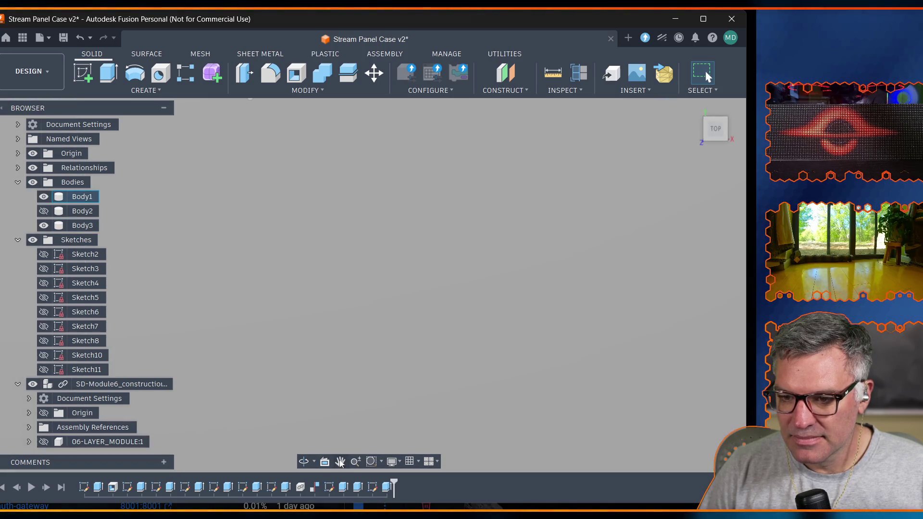
pyautogui.click(304, 462)
pyautogui.moveTo(556, 375)
pyautogui.mouseDown()
pyautogui.moveTo(561, 346)
pyautogui.moveTo(530, 297)
pyautogui.mouseUp()
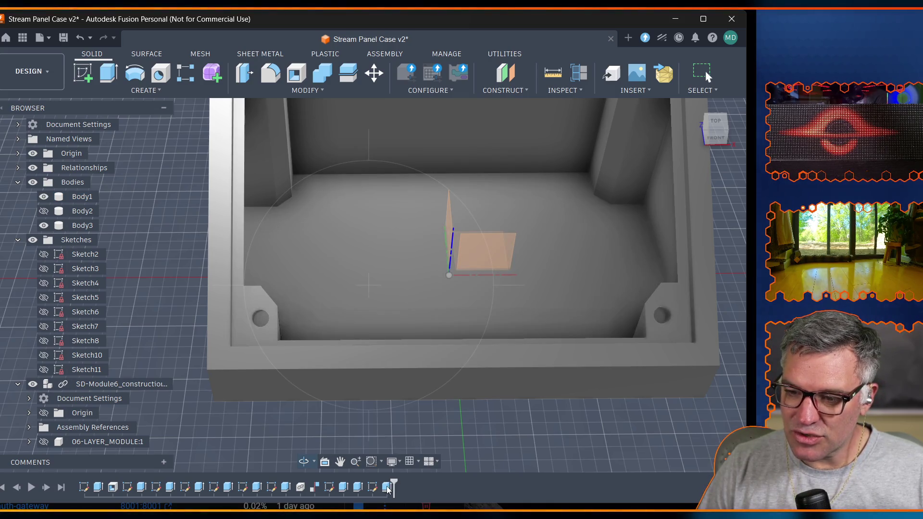
pyautogui.moveTo(395, 482)
pyautogui.mouseDown()
pyautogui.moveTo(378, 482)
pyautogui.moveTo(393, 481)
pyautogui.mouseUp()
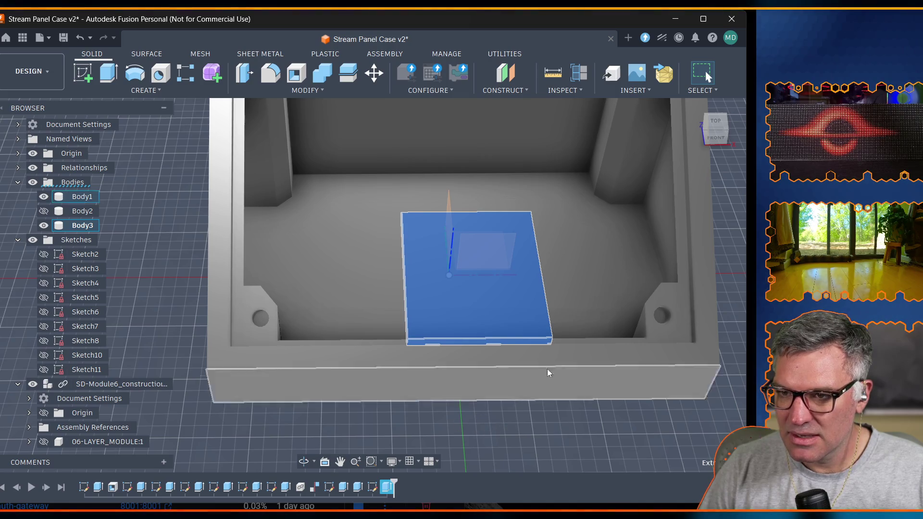
# Hide the Body3 plate, select the plate profile on the case floor, and start an extrude.
pyautogui.click(303, 461)
pyautogui.moveTo(462, 346)
pyautogui.mouseDown()
pyautogui.moveTo(515, 388)
pyautogui.moveTo(496, 304)
pyautogui.mouseUp()
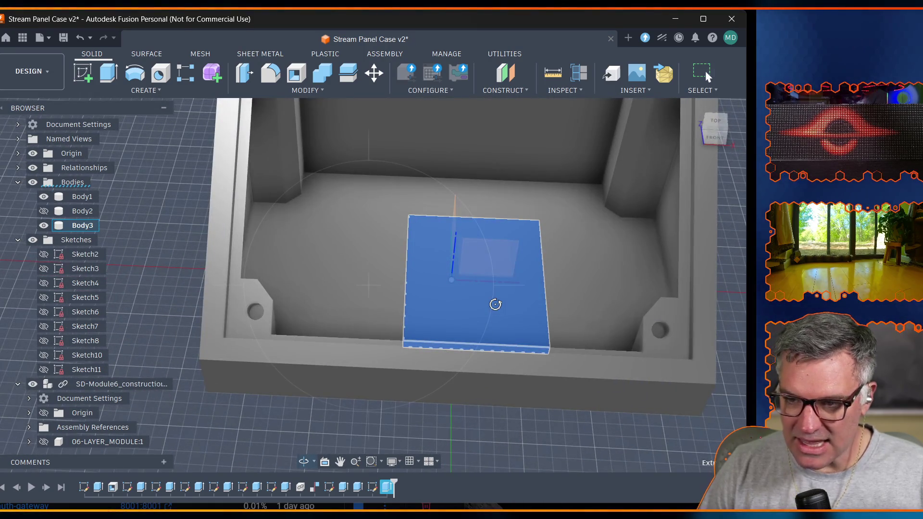
pyautogui.press('Escape')
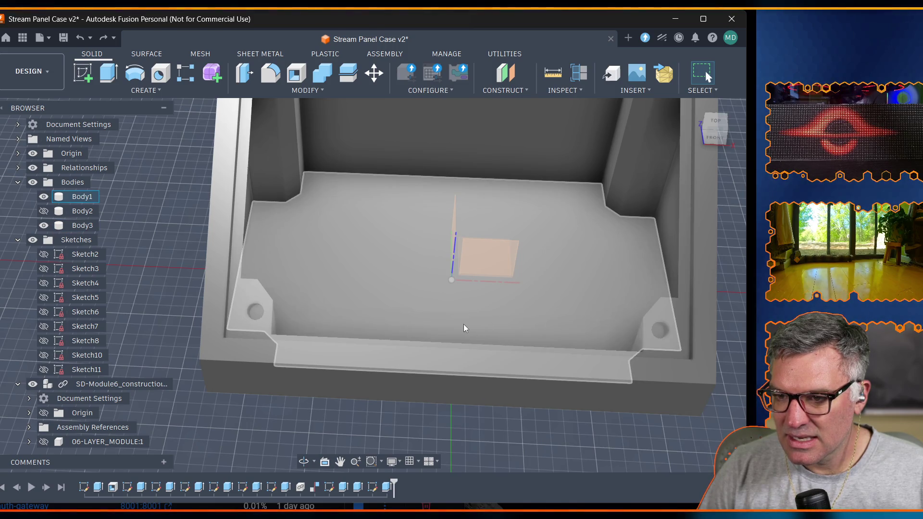
pyautogui.click(413, 329)
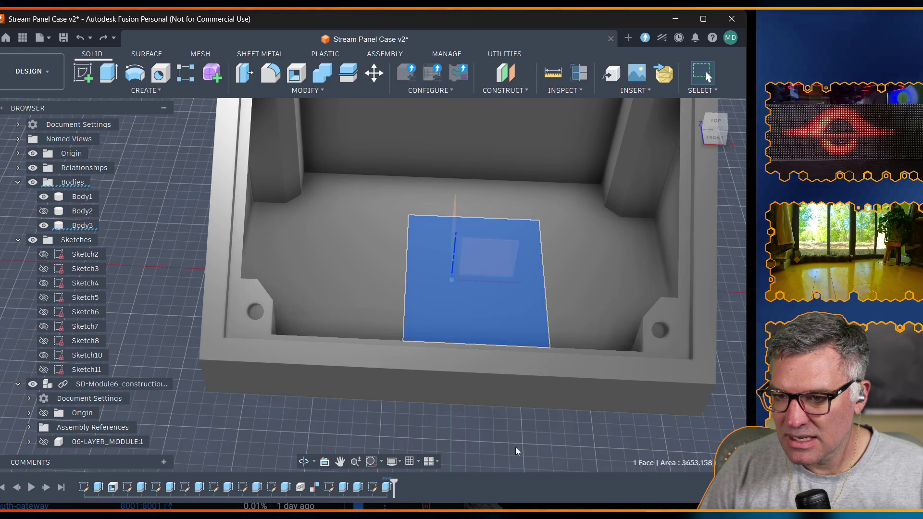
pyautogui.click(304, 461)
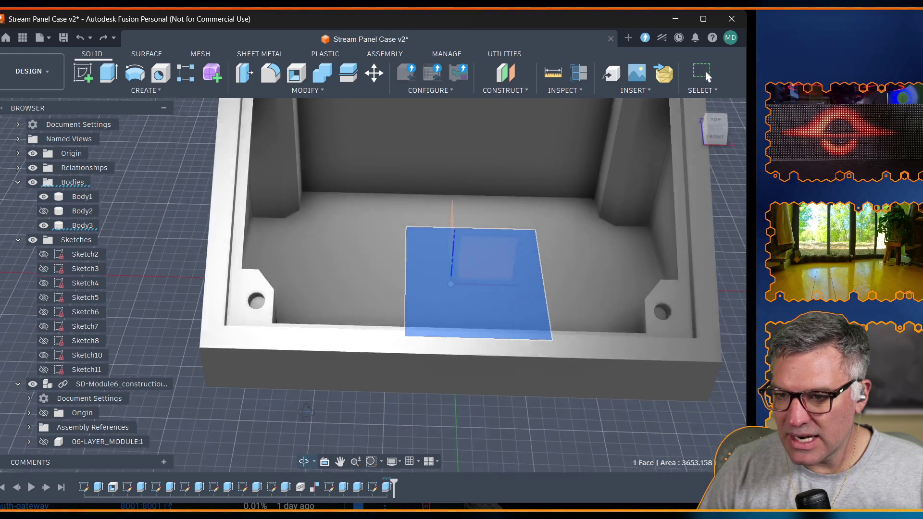
pyautogui.moveTo(324, 432)
pyautogui.mouseDown()
pyautogui.moveTo(412, 374)
pyautogui.moveTo(338, 432)
pyautogui.mouseUp()
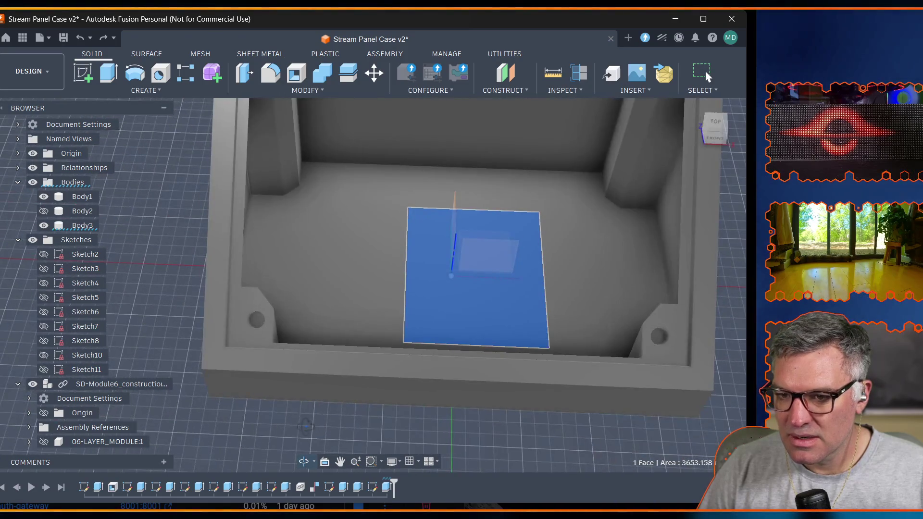
pyautogui.click(108, 73)
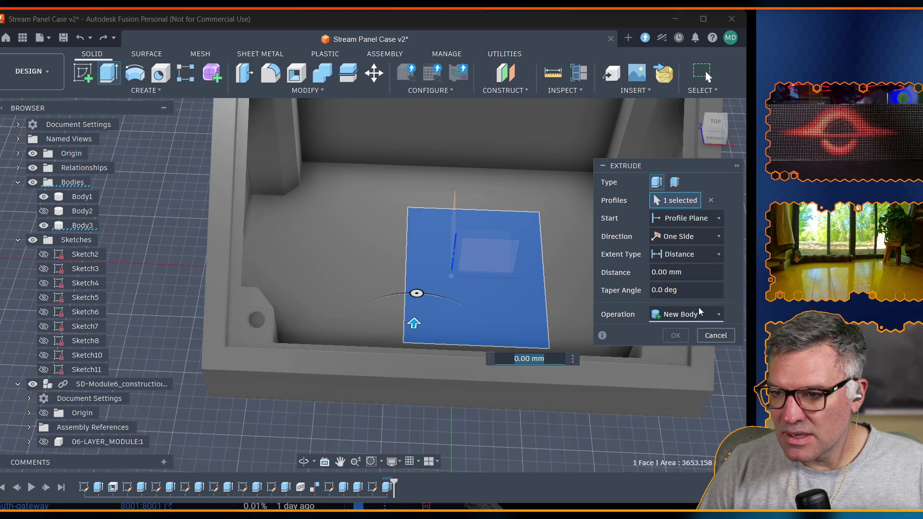
# Set the extrude extent to All and show the switch module layer and Body2 panel.
pyautogui.click(696, 240)
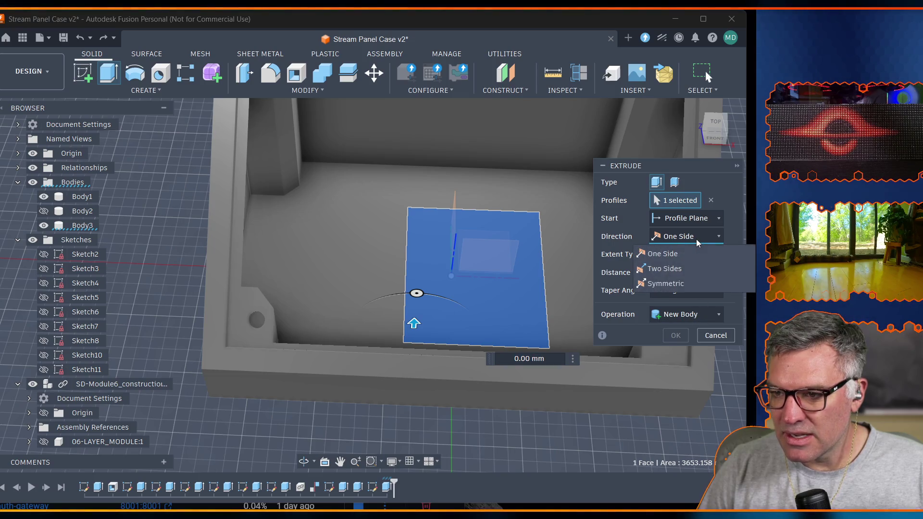
pyautogui.click(688, 256)
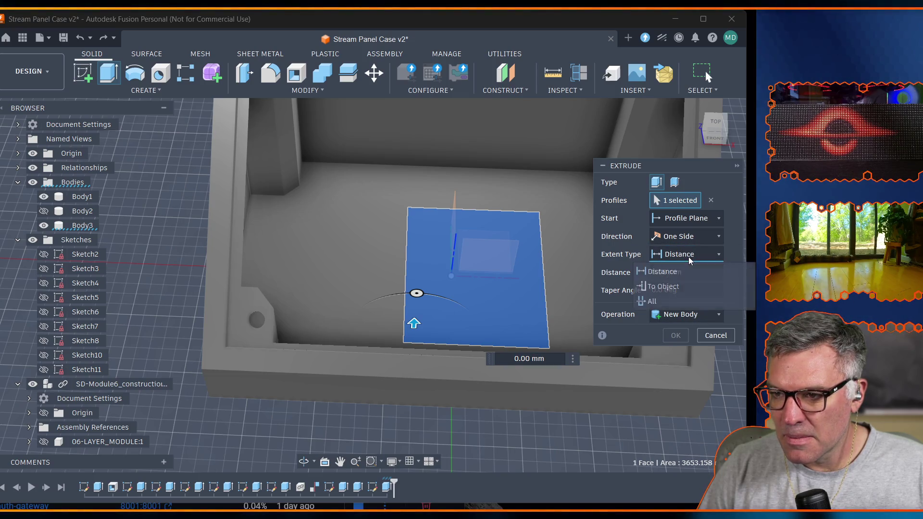
pyautogui.click(678, 303)
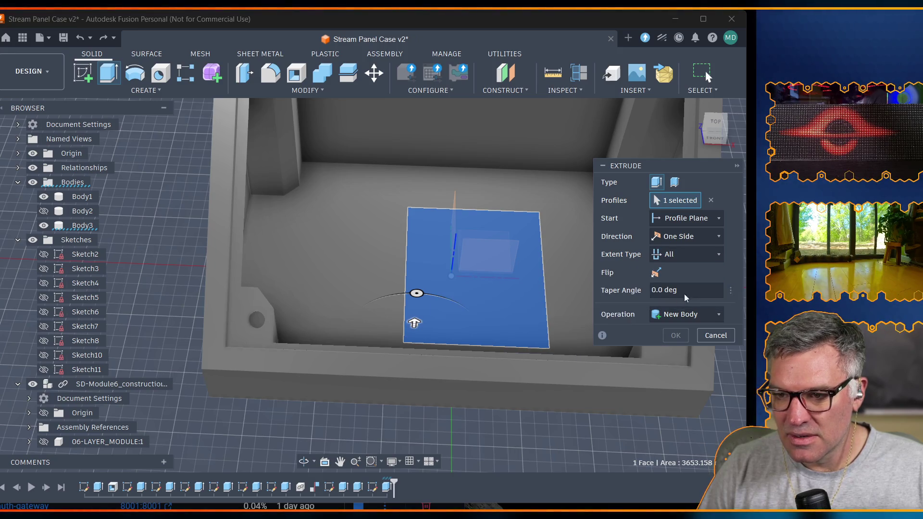
pyautogui.click(43, 210)
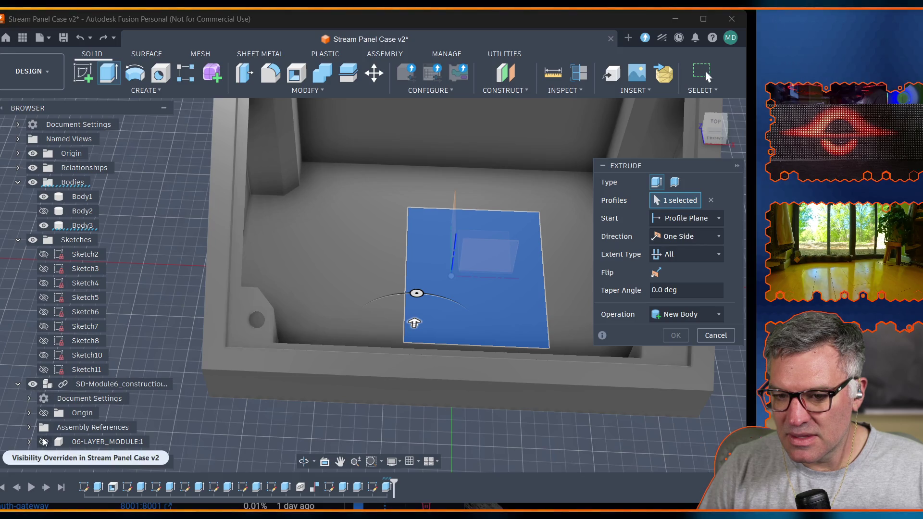
pyautogui.click(44, 441)
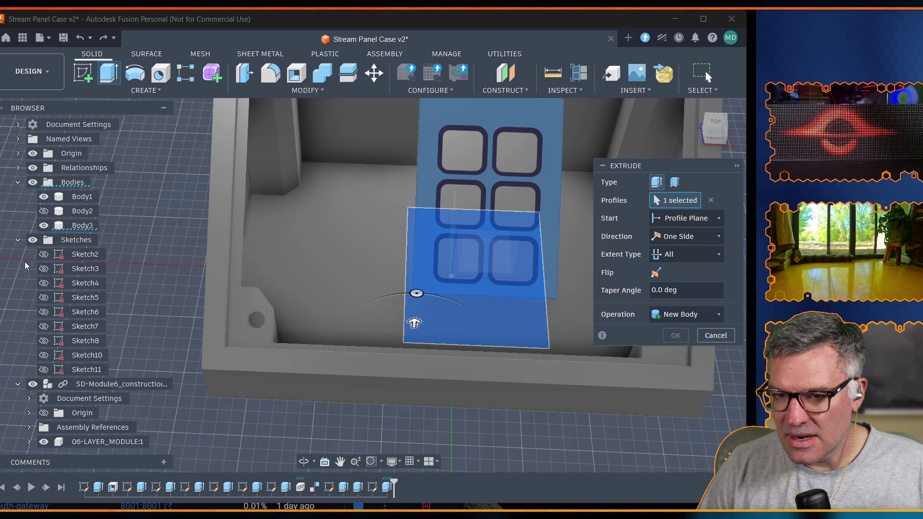
pyautogui.click(44, 210)
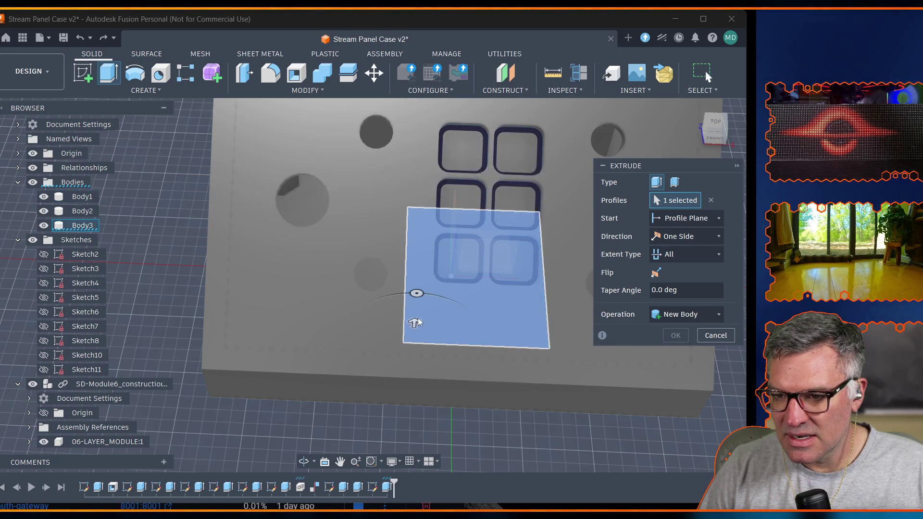
# Orbit over the panel and drag the plate extrusion up to 84 mm.
pyautogui.click(304, 462)
pyautogui.moveTo(317, 426); pyautogui.dragTo(354, 398)
pyautogui.moveTo(421, 226); pyautogui.dragTo(417, 272)
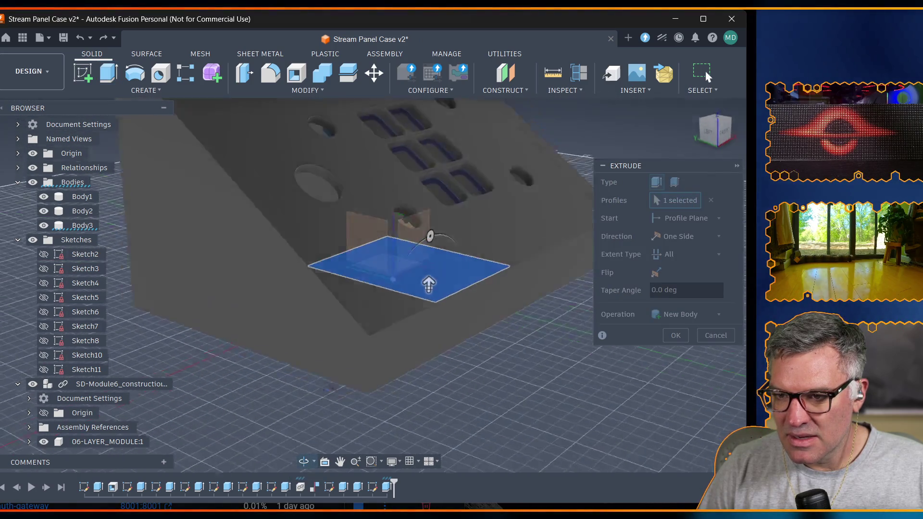
pyautogui.moveTo(274, 402); pyautogui.dragTo(307, 390)
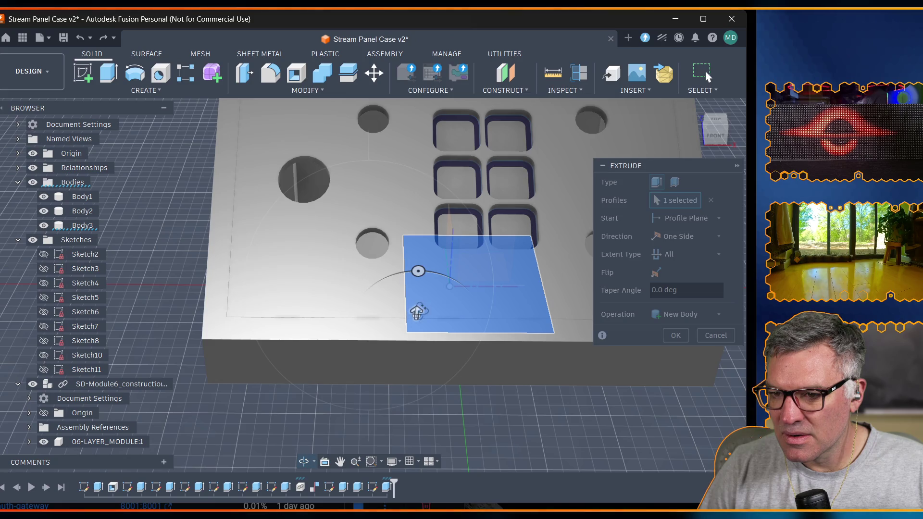
pyautogui.keyDown('shift'); pyautogui.moveTo(418, 312); pyautogui.dragTo(494, 308, button='middle'); pyautogui.keyUp('shift')
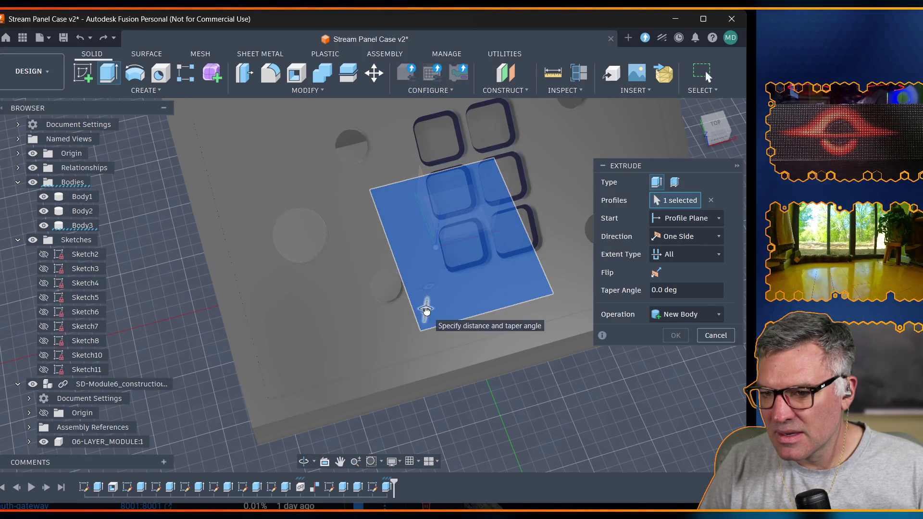
pyautogui.moveTo(425, 310); pyautogui.dragTo(440, 193)
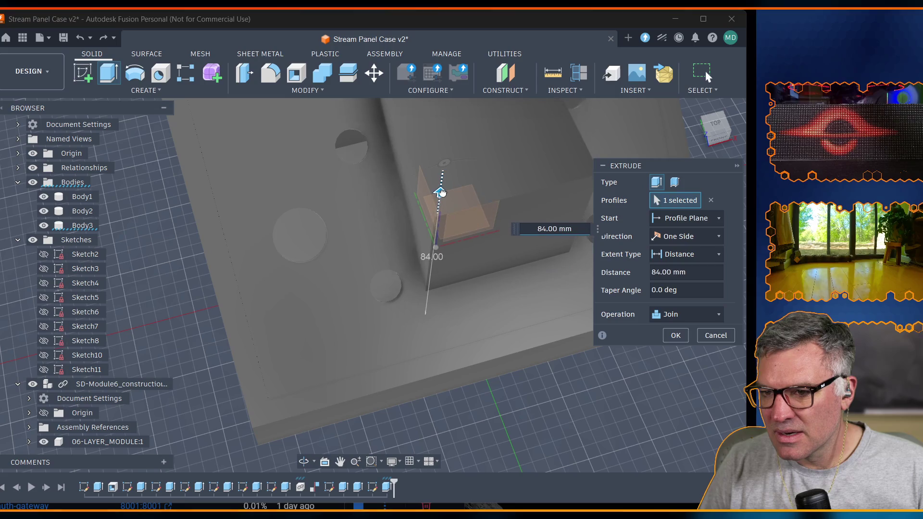
# Switch the plate extrude's extent type to To Object and tilt the view to see the panel.
pyautogui.click(697, 255)
pyautogui.click(691, 287)
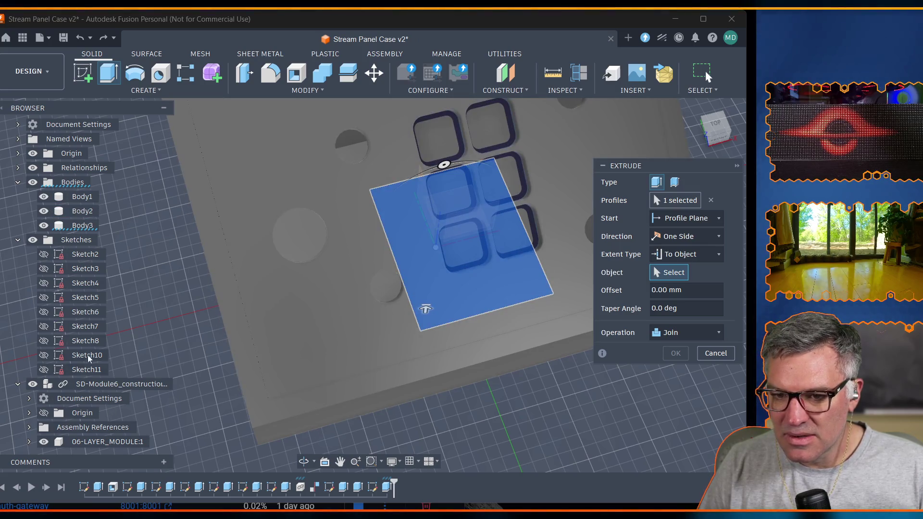
pyautogui.scroll(-1, 86, 437)
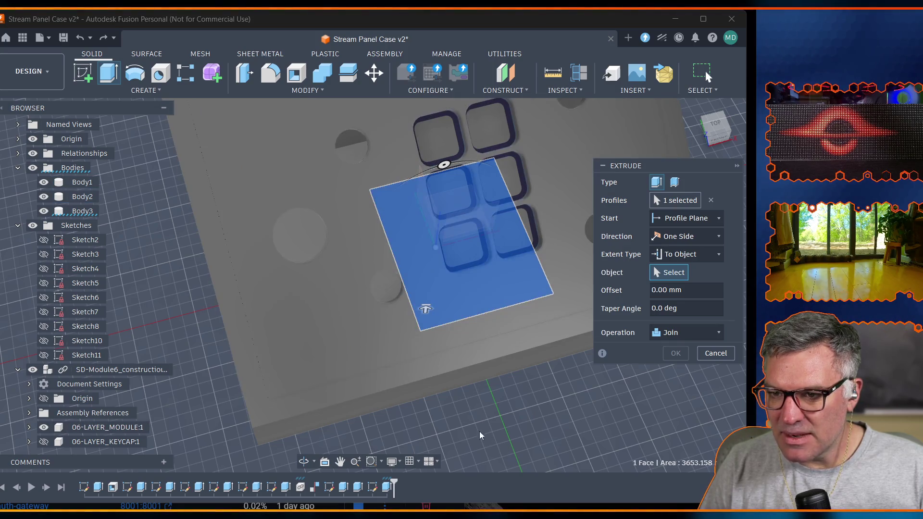
pyautogui.click(304, 461)
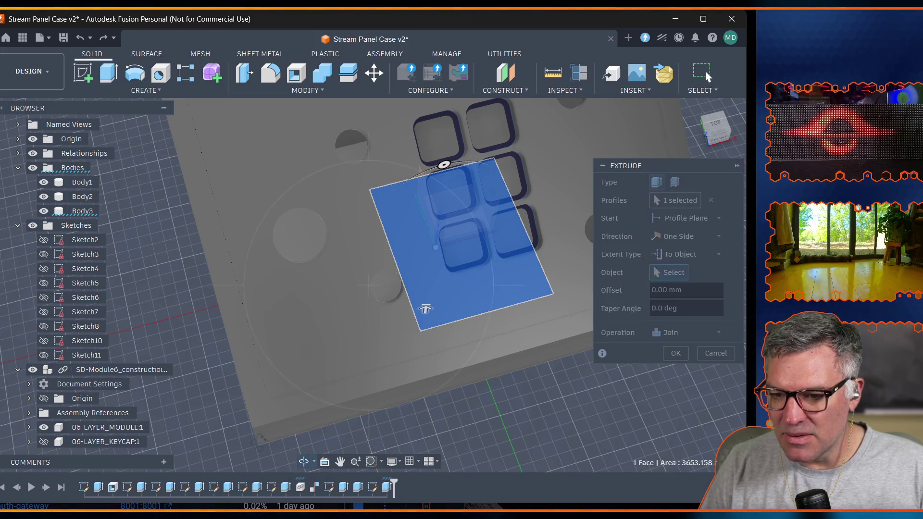
pyautogui.moveTo(361, 324)
pyautogui.mouseDown()
pyautogui.moveTo(303, 396)
pyautogui.moveTo(445, 103)
pyautogui.mouseUp()
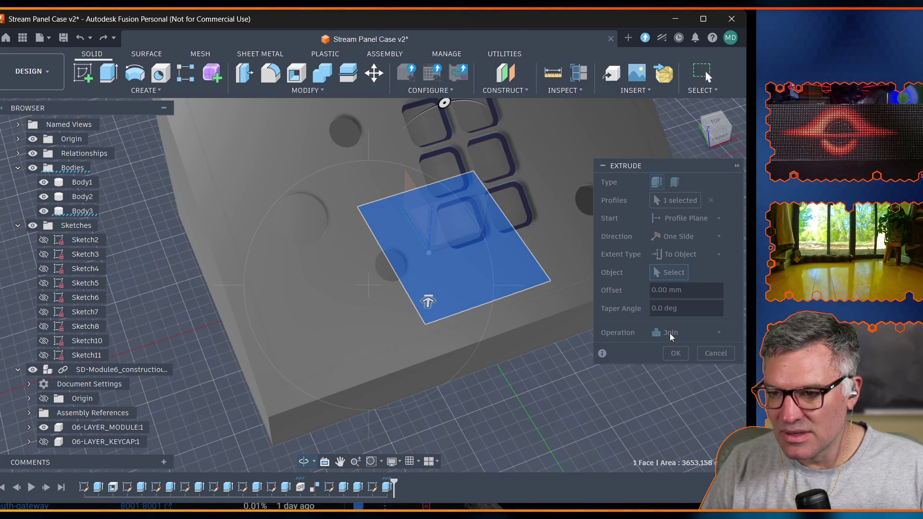
# Pick Body2's top face as the extrusion limit, then cancel out of the extrude setup.
pyautogui.click(678, 254)
pyautogui.click(654, 286)
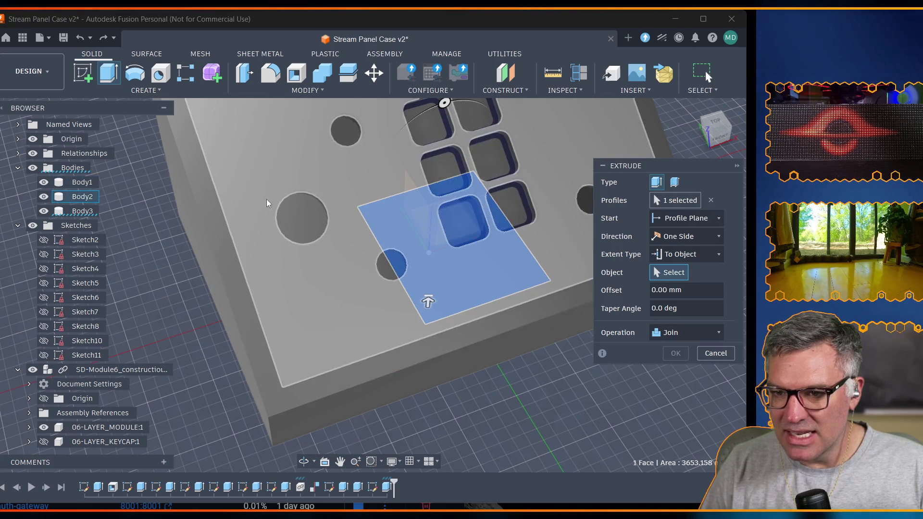
pyautogui.click(264, 171)
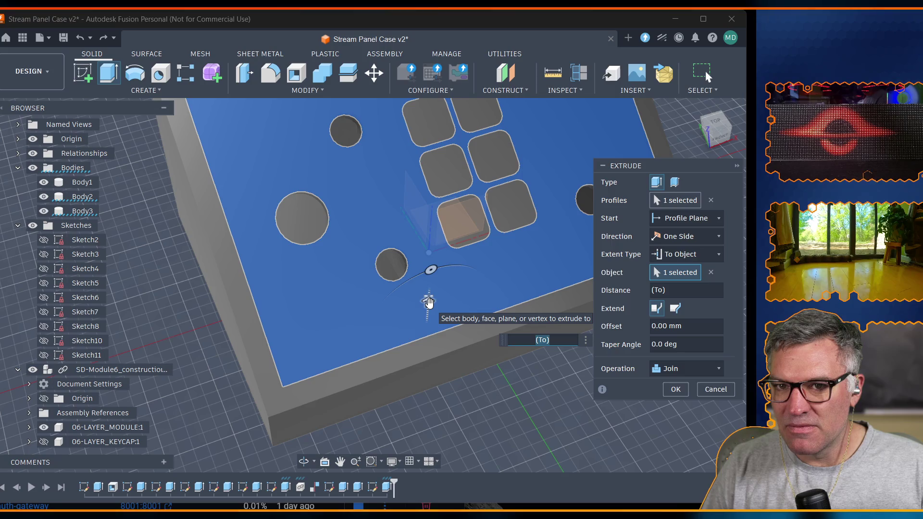
pyautogui.press('Escape')
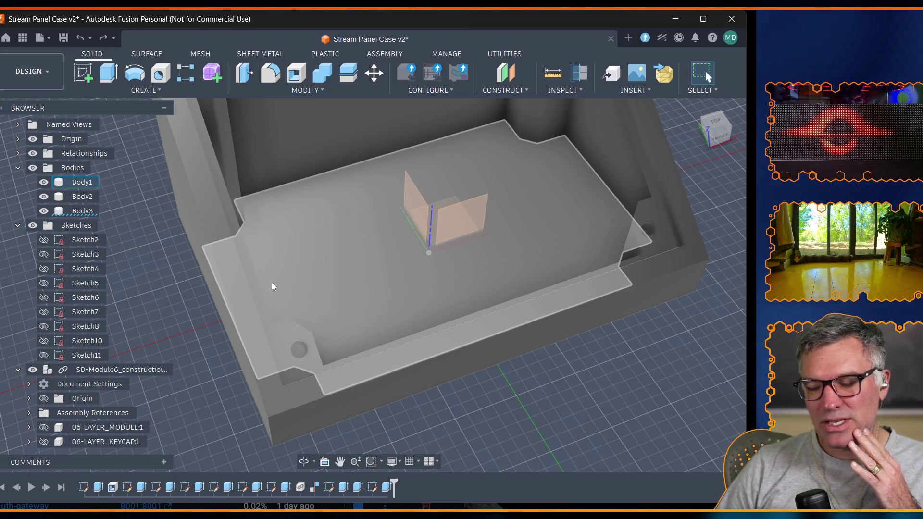
# Hide the Body1 and Body3 translucent plates so only the empty case interior shows.
pyautogui.press('v')
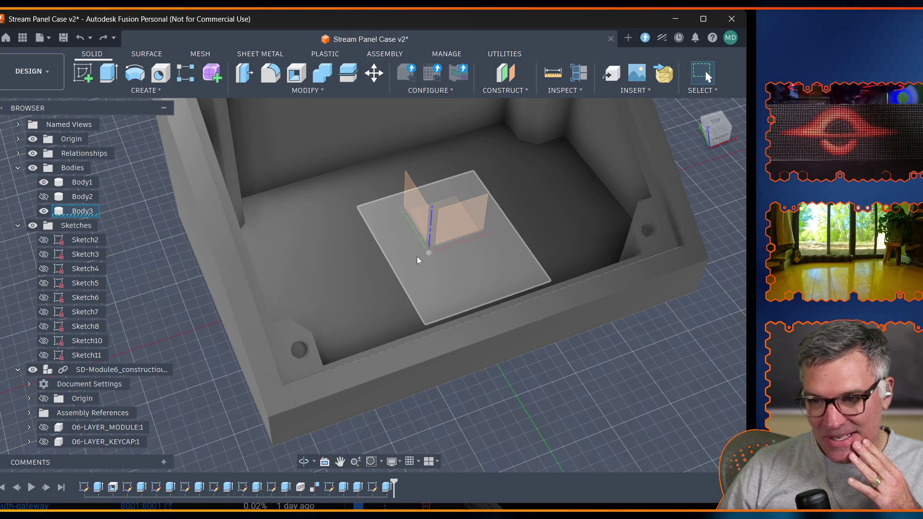
pyautogui.hotkey('ctrl', 'z')
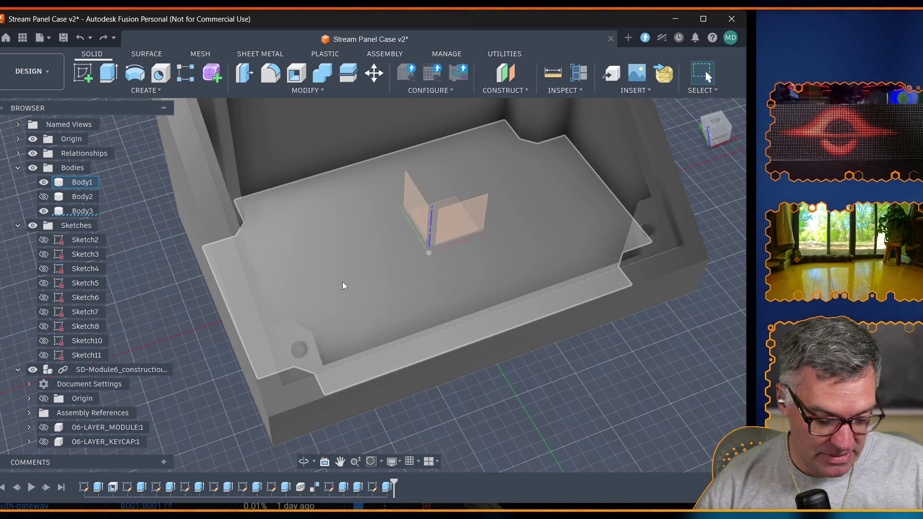
pyautogui.press('Escape')
pyautogui.press('Escape')
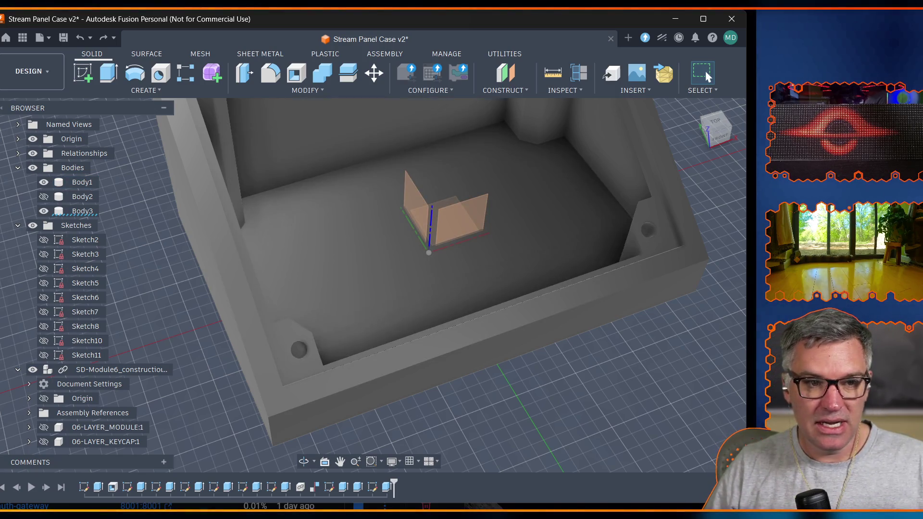